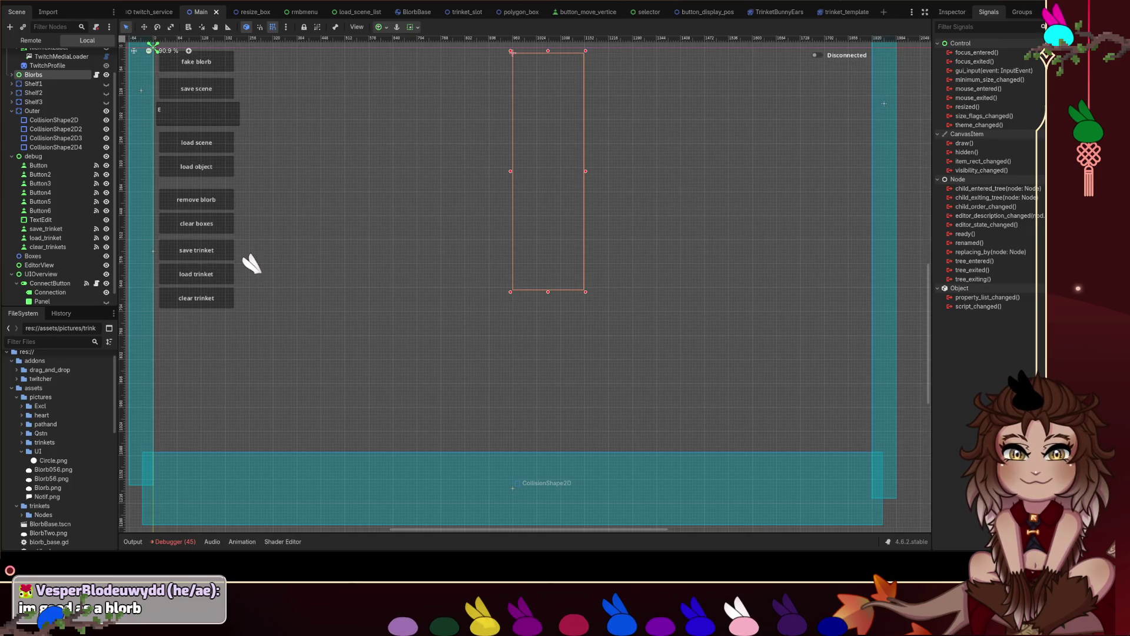
# - Pan, deselect, and zoom the 2D viewport out to about 42% so the Main scene fits
pyautogui.moveTo(528, 529); pyautogui.dragTo(277, 532)
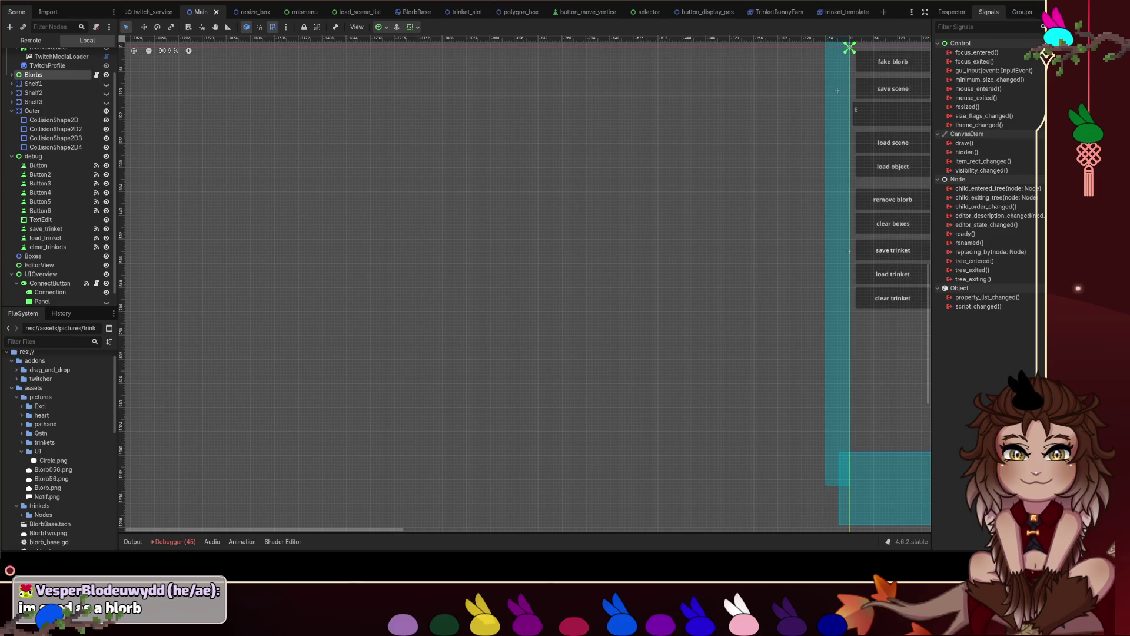
pyautogui.click(565, 277)
pyautogui.scroll(-6, 565, 276)
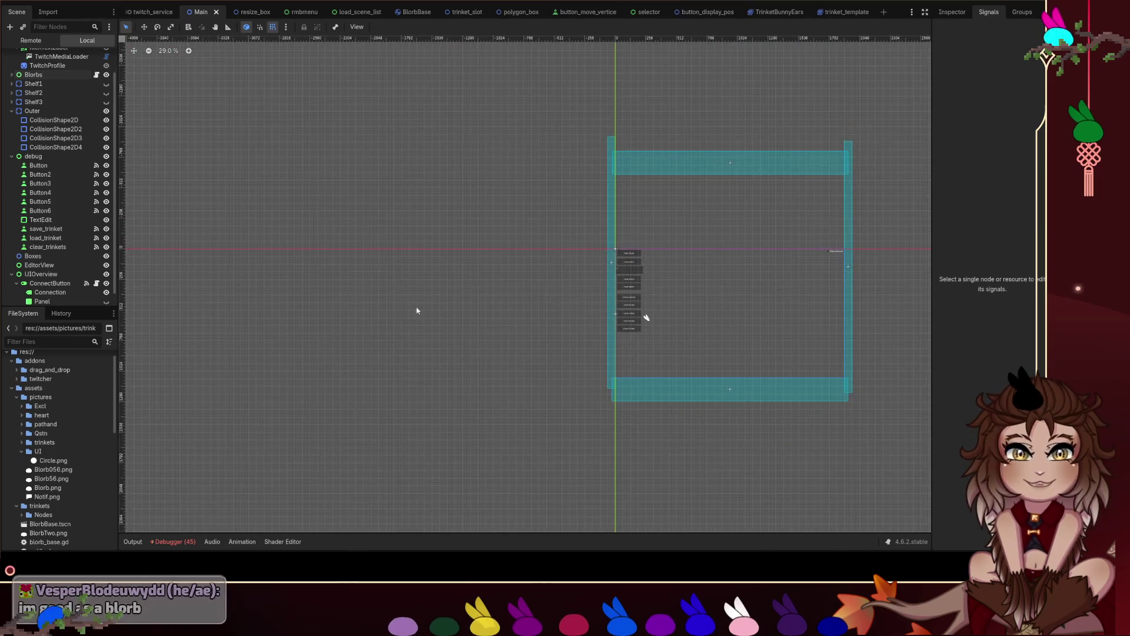
pyautogui.hscroll(5, 412, 310)
pyautogui.scroll(2, 465, 313)
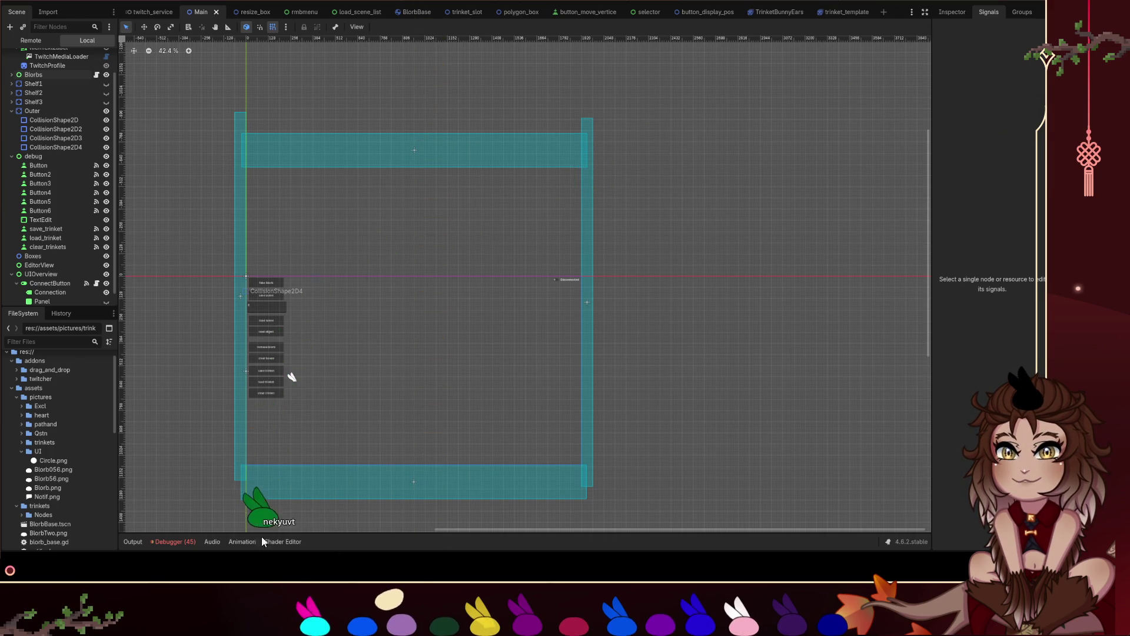
# - Lift the cream blorb out of the bottom row, drop it back, and grab the cyan bunny
pyautogui.moveTo(336, 606)
pyautogui.mouseDown()
pyautogui.moveTo(380, 564)
pyautogui.moveTo(246, 590)
pyautogui.mouseUp()
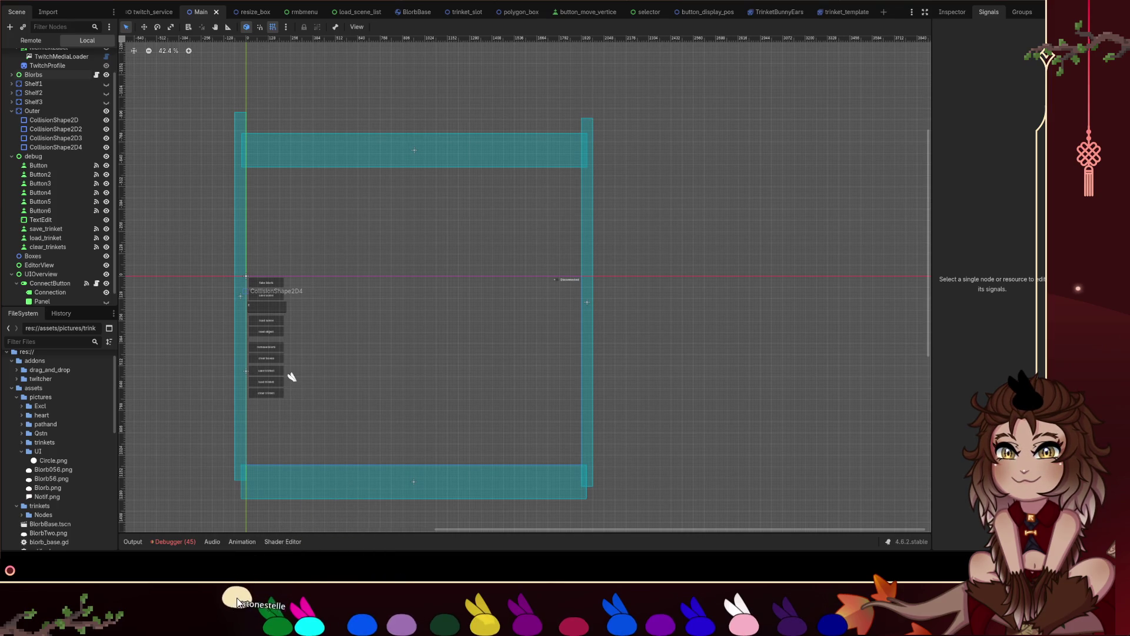
pyautogui.moveTo(311, 621); pyautogui.dragTo(324, 618)
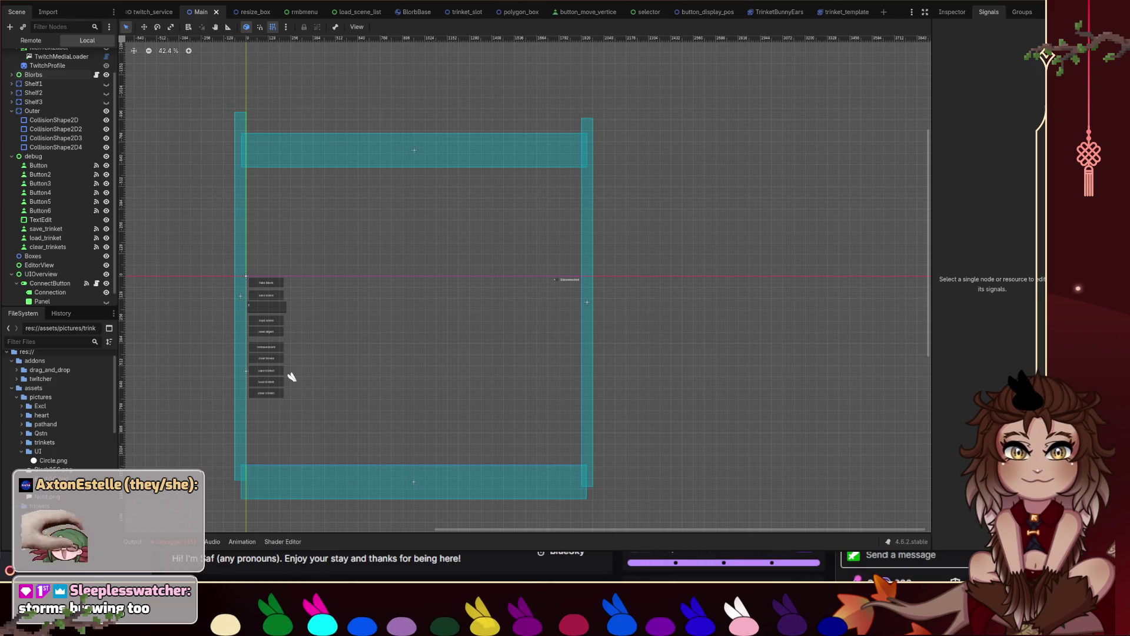
# - Send '!blorb dddd00' in Twitch chat to spawn a yellow blorb, then return to Godot
pyautogui.click(952, 558)
pyautogui.write('!blorb')
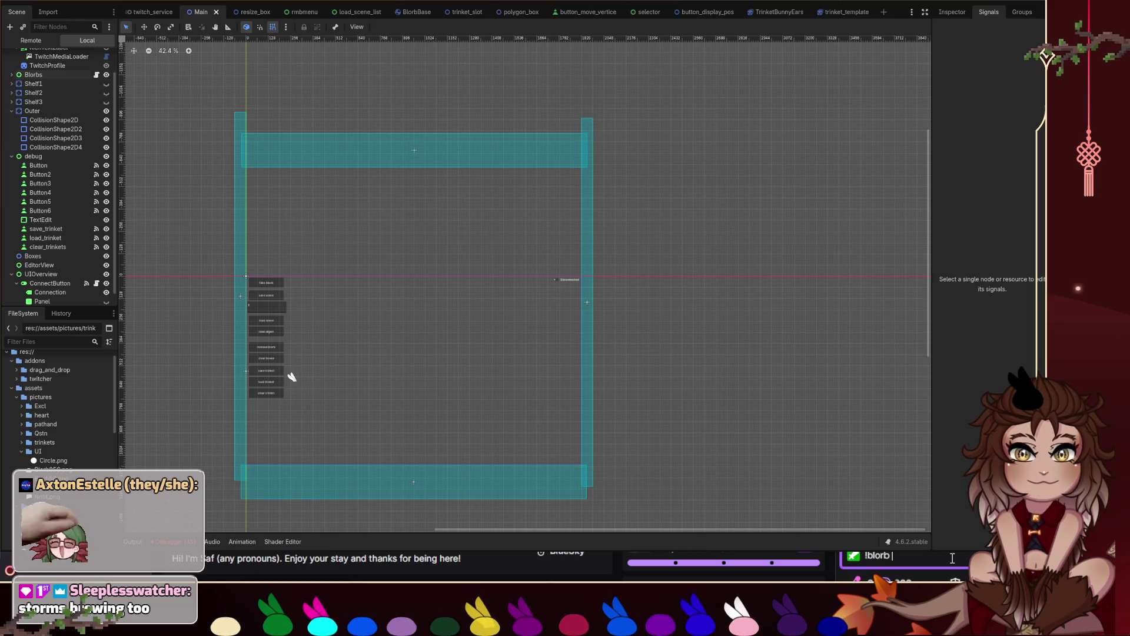
pyautogui.write(' dddd00')
pyautogui.press('Return')
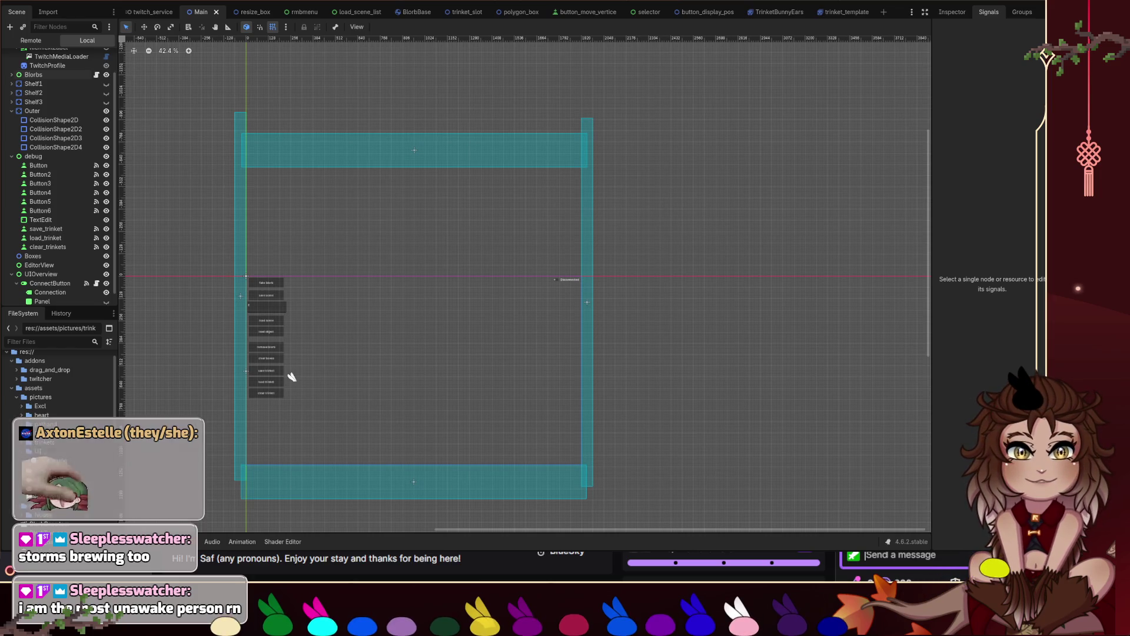
pyautogui.click(503, 386)
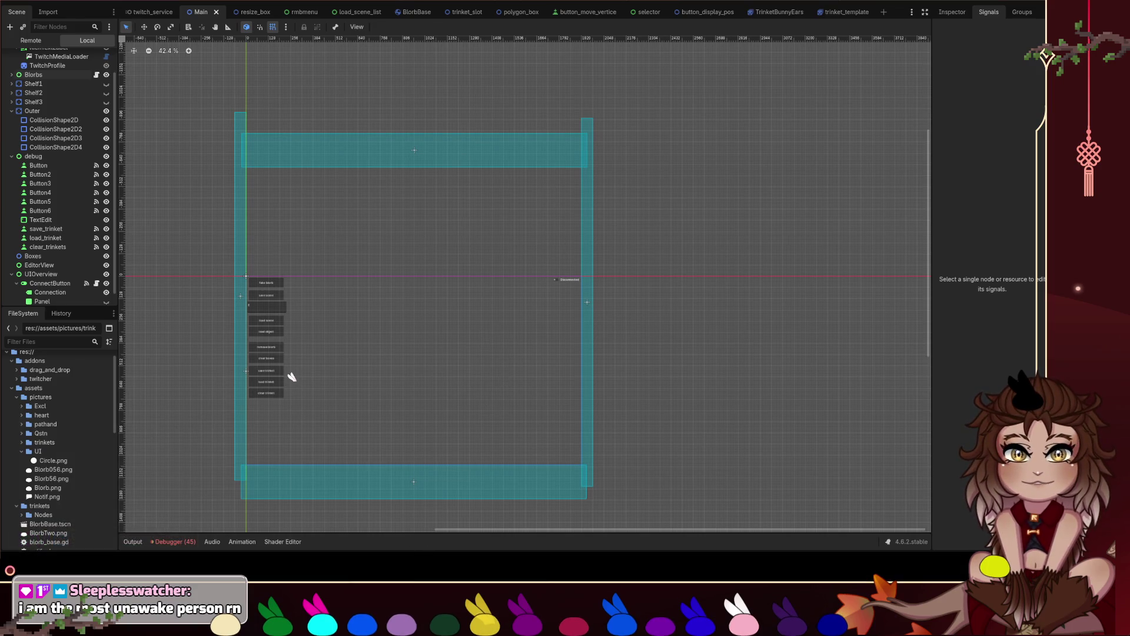
pyautogui.moveTo(998, 566)
pyautogui.mouseDown()
pyautogui.moveTo(438, 457)
pyautogui.moveTo(330, 488)
pyautogui.moveTo(422, 481)
pyautogui.moveTo(814, 499)
pyautogui.moveTo(416, 550)
pyautogui.moveTo(482, 591)
pyautogui.moveTo(482, 606)
pyautogui.moveTo(472, 551)
pyautogui.moveTo(312, 511)
pyautogui.moveTo(198, 573)
pyautogui.moveTo(185, 613)
pyautogui.mouseUp()
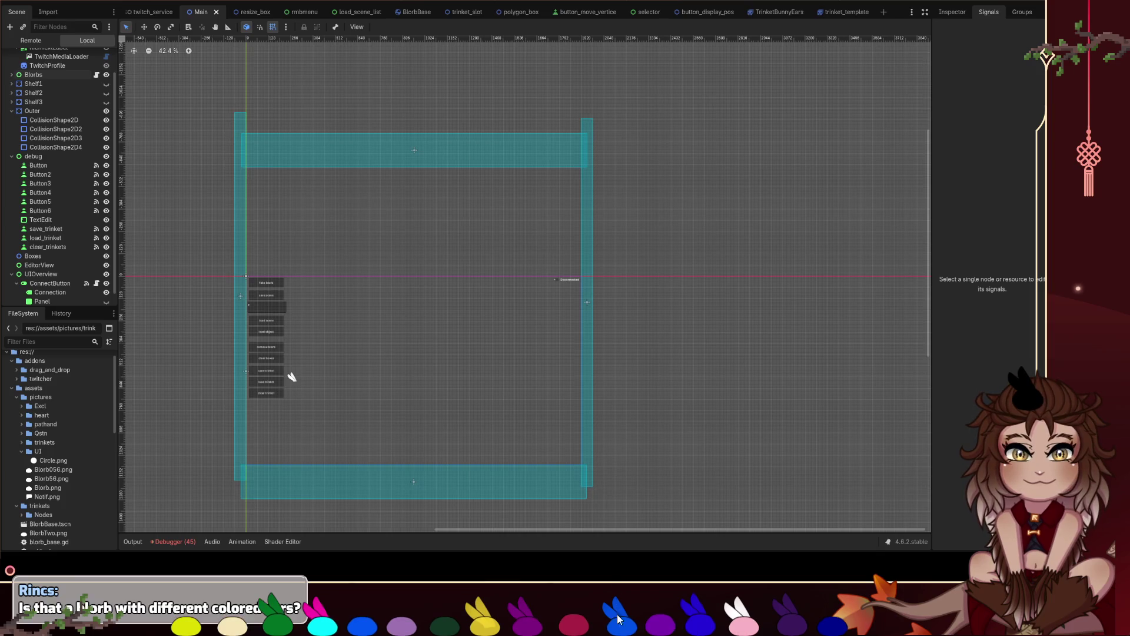
# - Lift a blue bunny up out of the bottom row of pets
pyautogui.moveTo(616, 629); pyautogui.dragTo(615, 574)
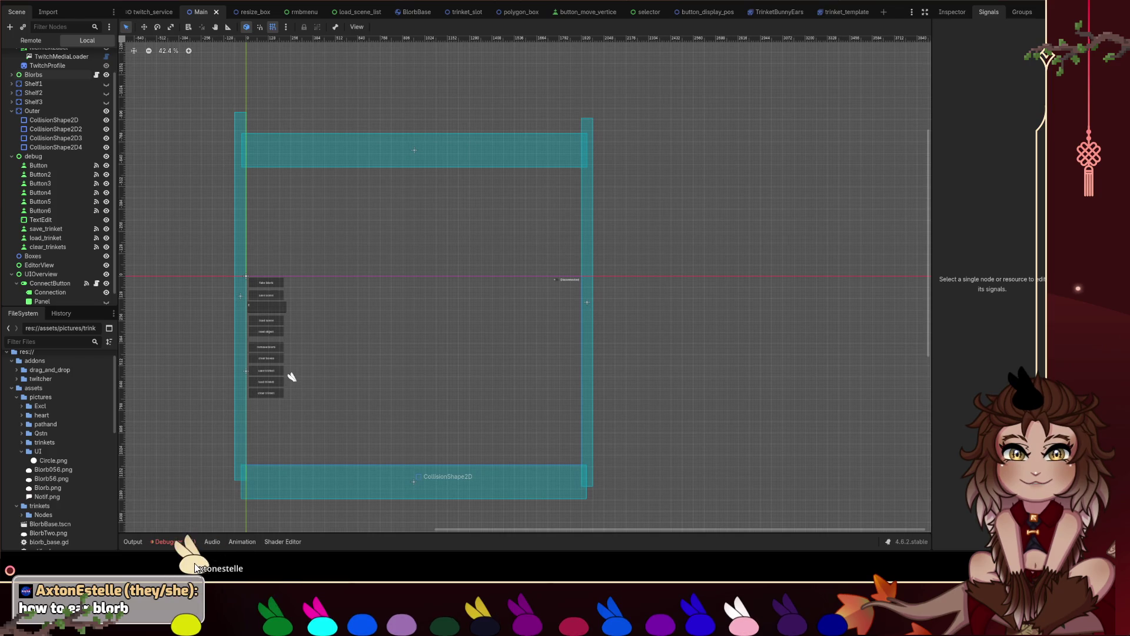
# - Check the overlay bunnies' options, then pull out the yellow-eared bunny and turn off its ears
pyautogui.rightClick(194, 564)
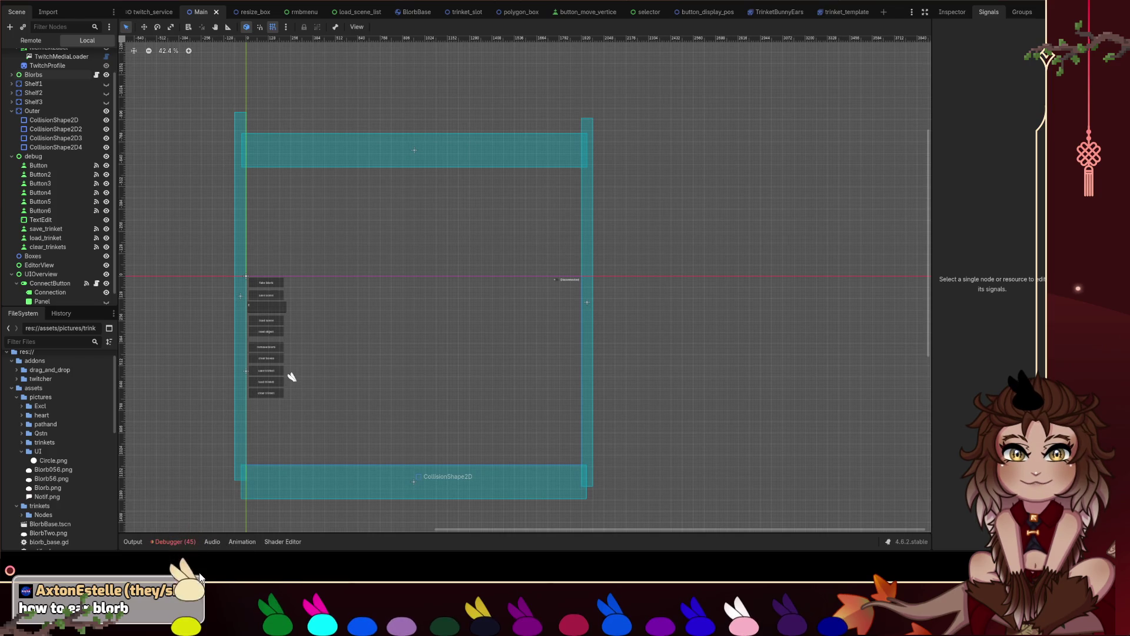
pyautogui.rightClick(1022, 402)
pyautogui.click(834, 419)
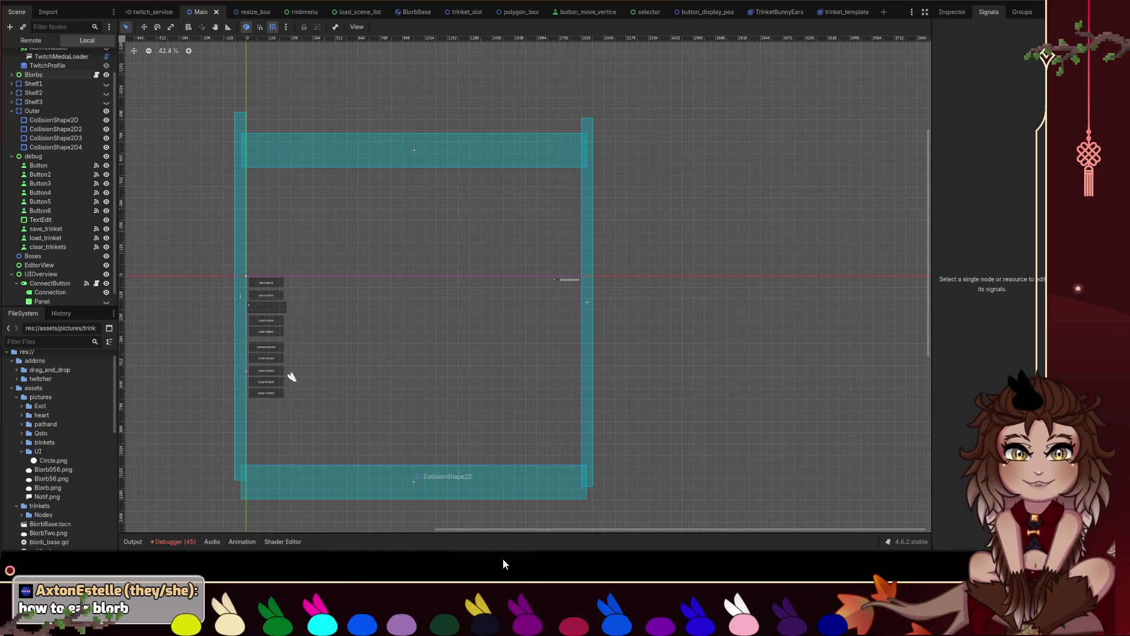
pyautogui.moveTo(487, 623)
pyautogui.mouseDown()
pyautogui.moveTo(487, 512)
pyautogui.moveTo(490, 602)
pyautogui.mouseUp()
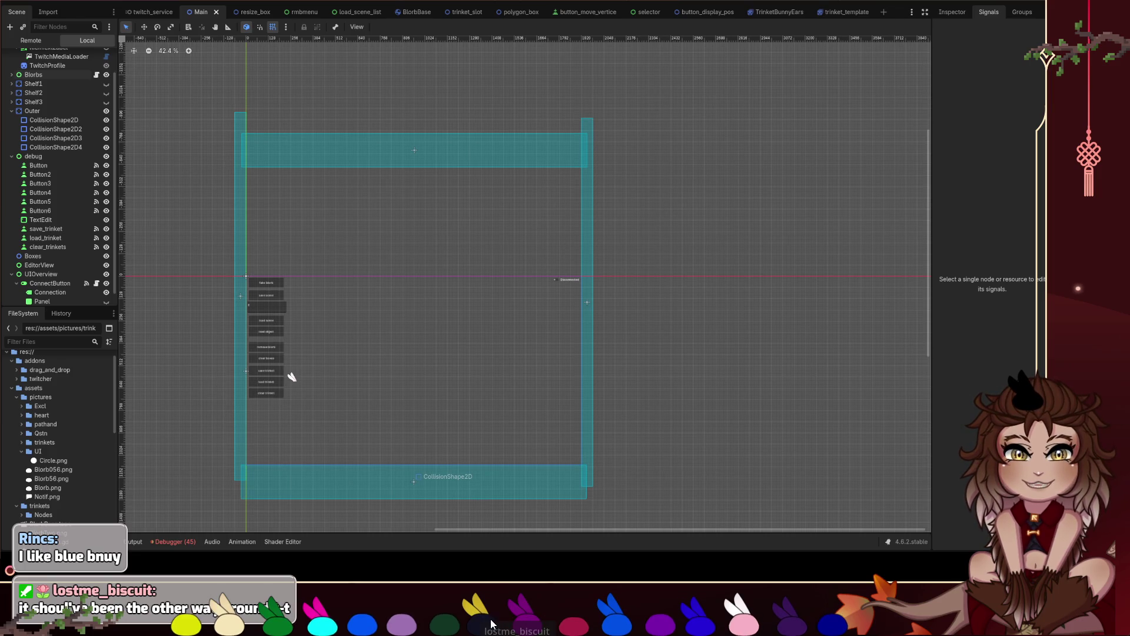
pyautogui.click(473, 622)
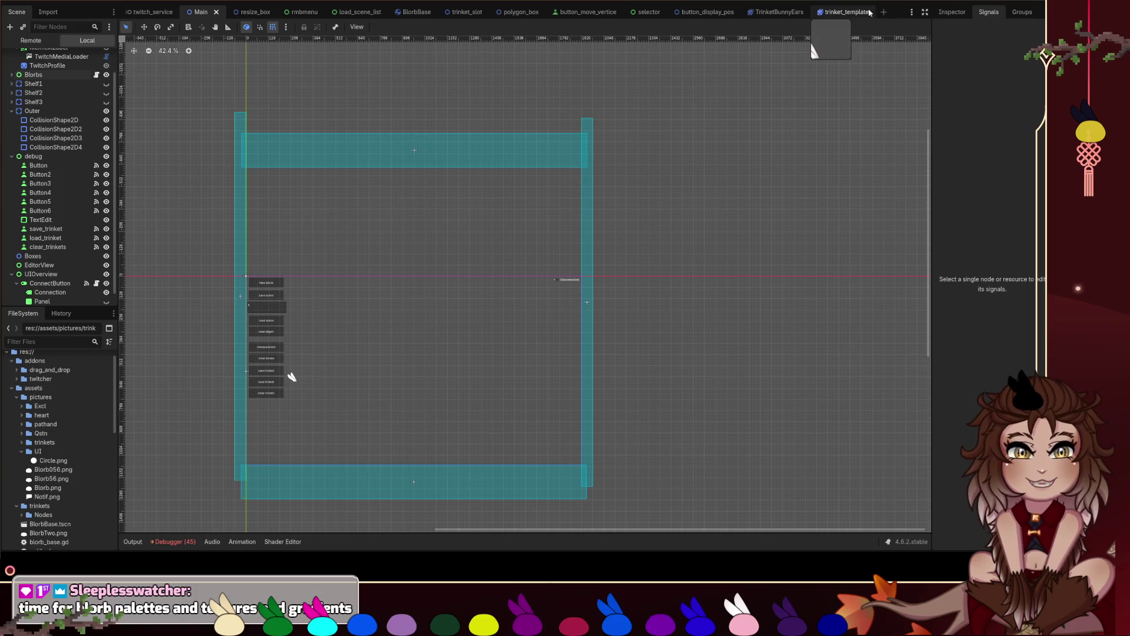
# - Open trinket_template, then load, save and reload the bunny-ear trinket in-game before clearing it
pyautogui.click(845, 13)
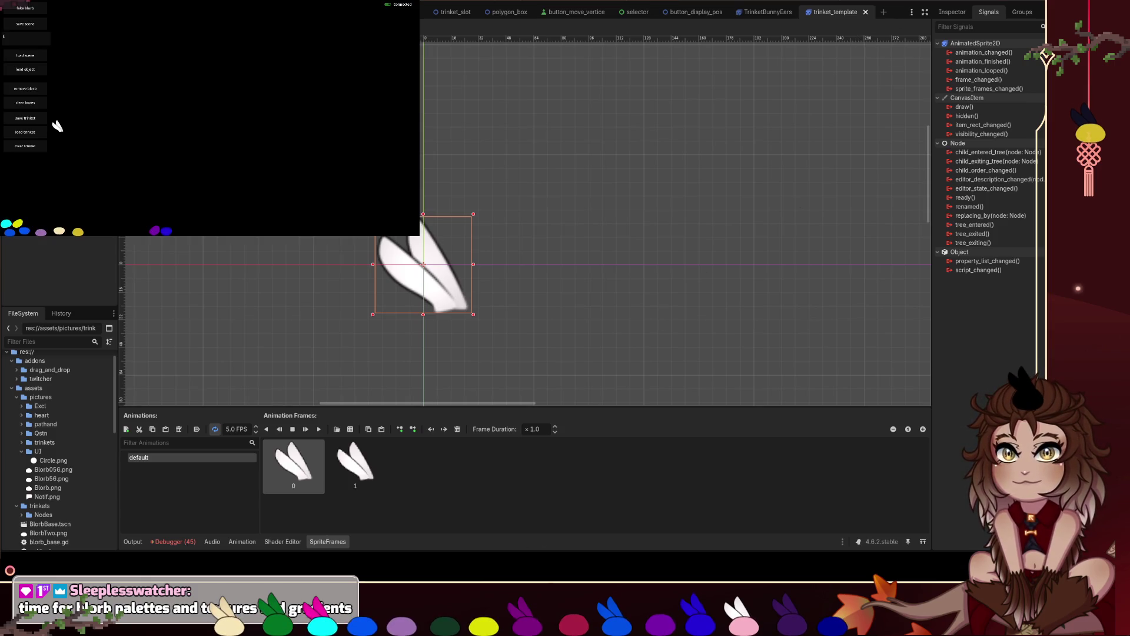
pyautogui.click(44, 133)
pyautogui.click(41, 117)
pyautogui.click(261, 157)
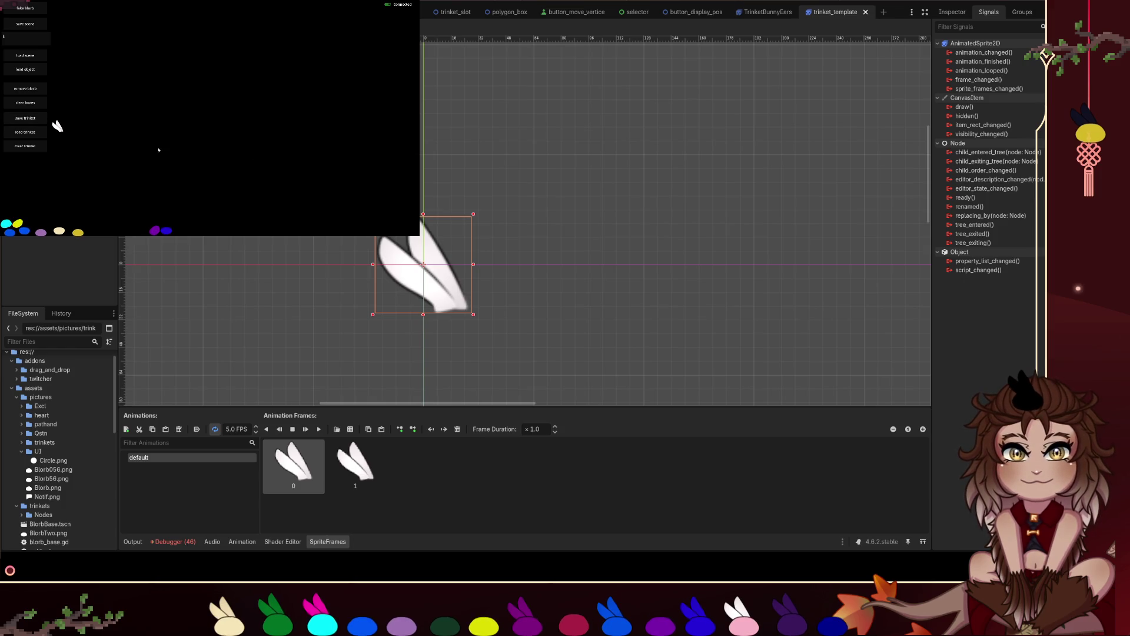
pyautogui.click(45, 131)
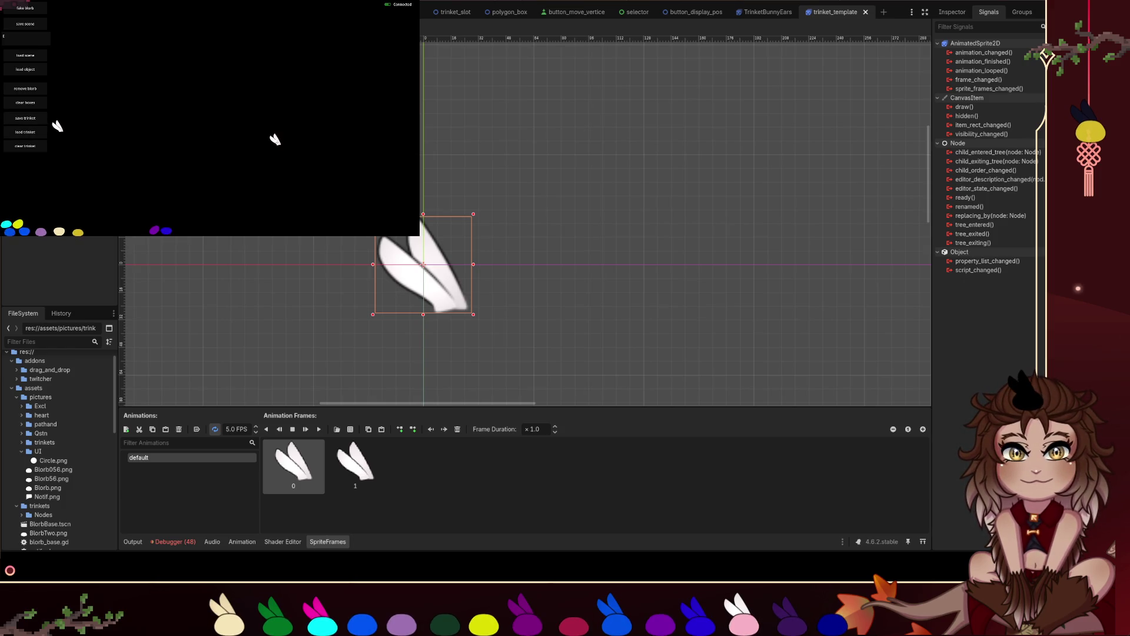
pyautogui.click(27, 151)
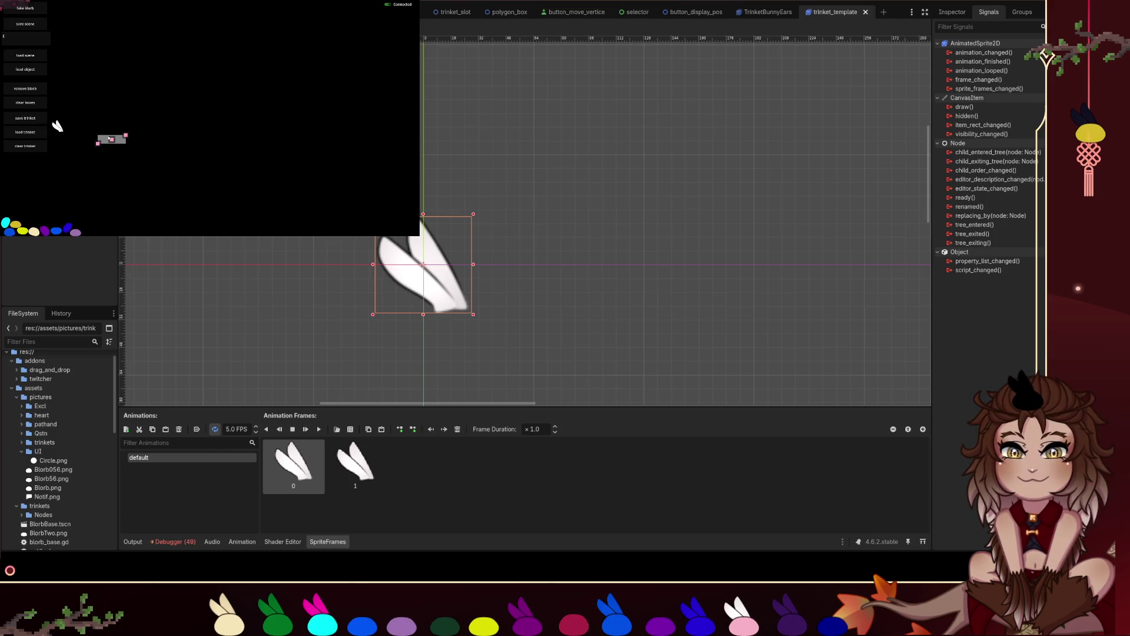
# - Stretch the grey box in the running game into a long bar
pyautogui.moveTo(129, 137); pyautogui.dragTo(269, 139)
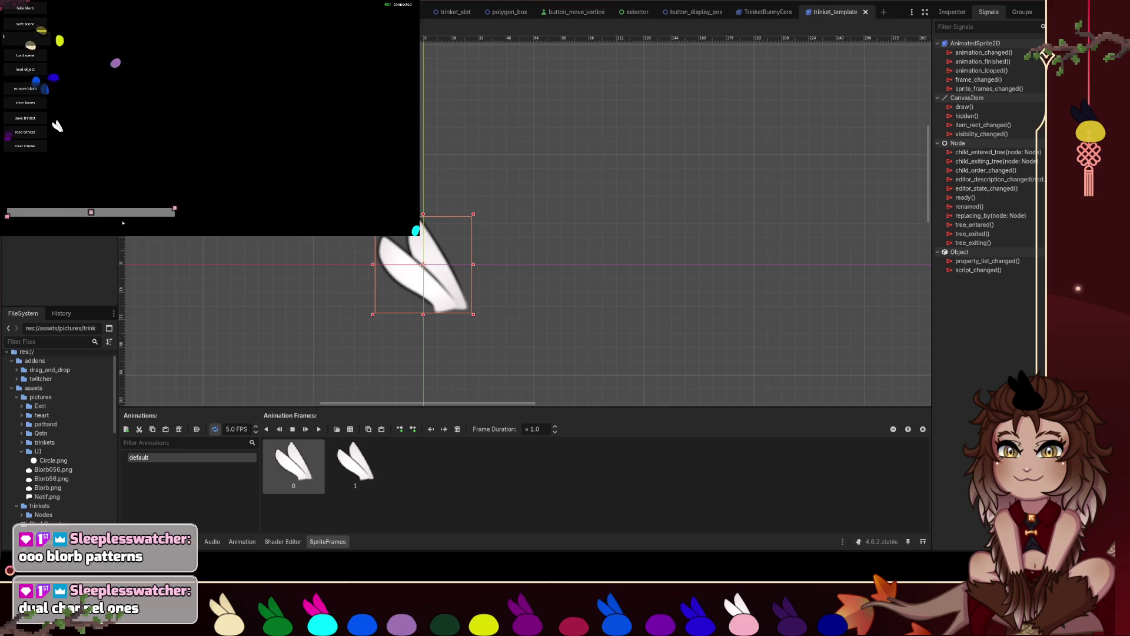
# - Move the grey bar higher in the running game, then remove it
pyautogui.moveTo(198, 234)
pyautogui.mouseDown()
pyautogui.moveTo(239, 96)
pyautogui.moveTo(229, 84)
pyautogui.mouseUp()
pyautogui.rightClick(230, 86)
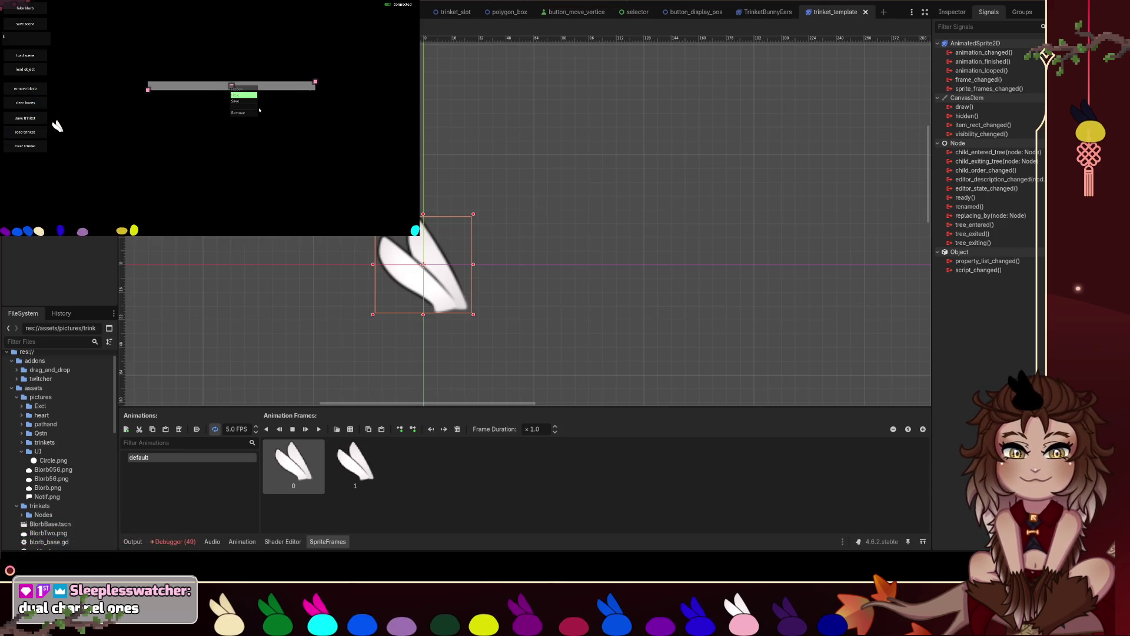
pyautogui.click(243, 94)
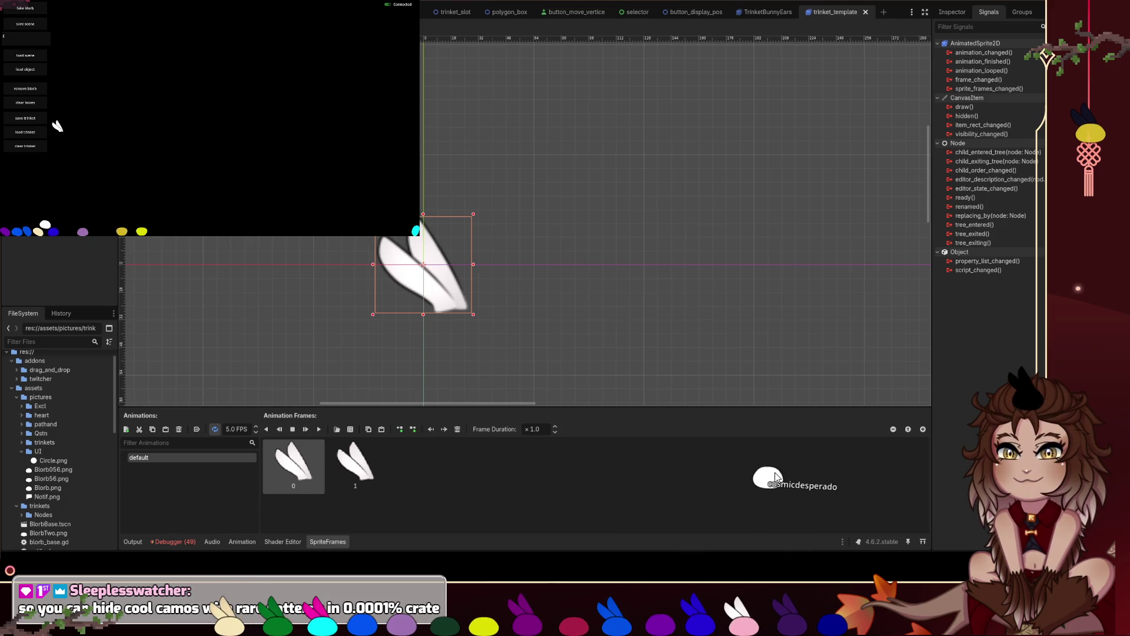
# - Toggle bunny ears on the viewer's white blorb and drag it along the bottom bar
pyautogui.rightClick(1031, 376)
pyautogui.click(1081, 400)
pyautogui.moveTo(1024, 374)
pyautogui.mouseDown()
pyautogui.moveTo(1013, 297)
pyautogui.moveTo(794, 271)
pyautogui.moveTo(700, 336)
pyautogui.moveTo(918, 583)
pyautogui.mouseUp()
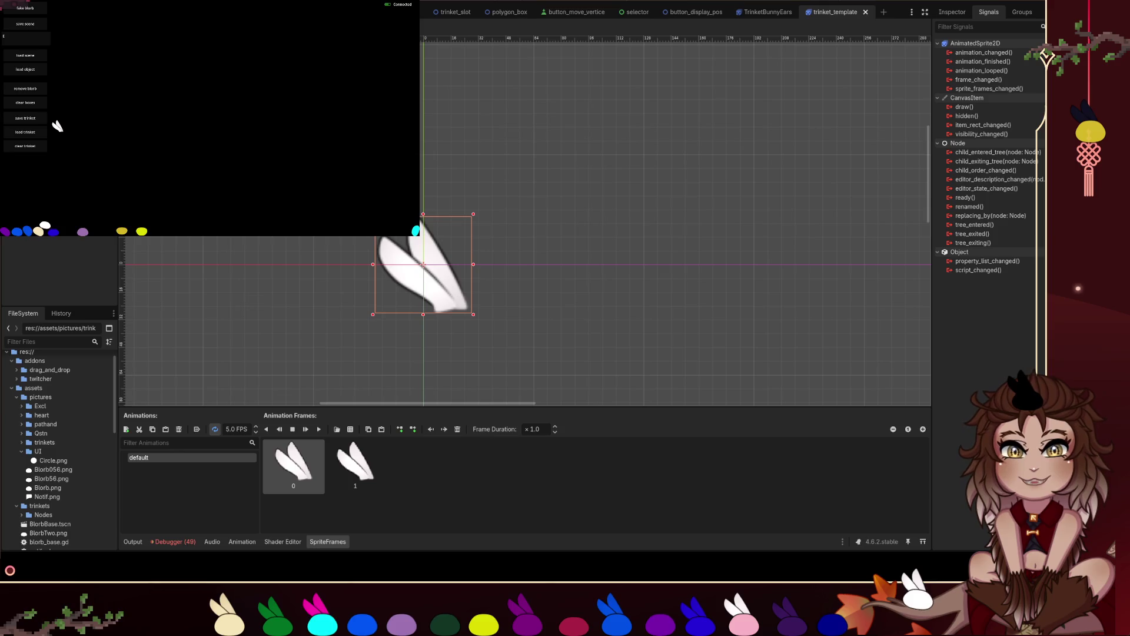
# - Select ConnectButton in the Main scene and open connect_button.gd at the Connected colour line
pyautogui.hotkey('ctrl', 'Tab')
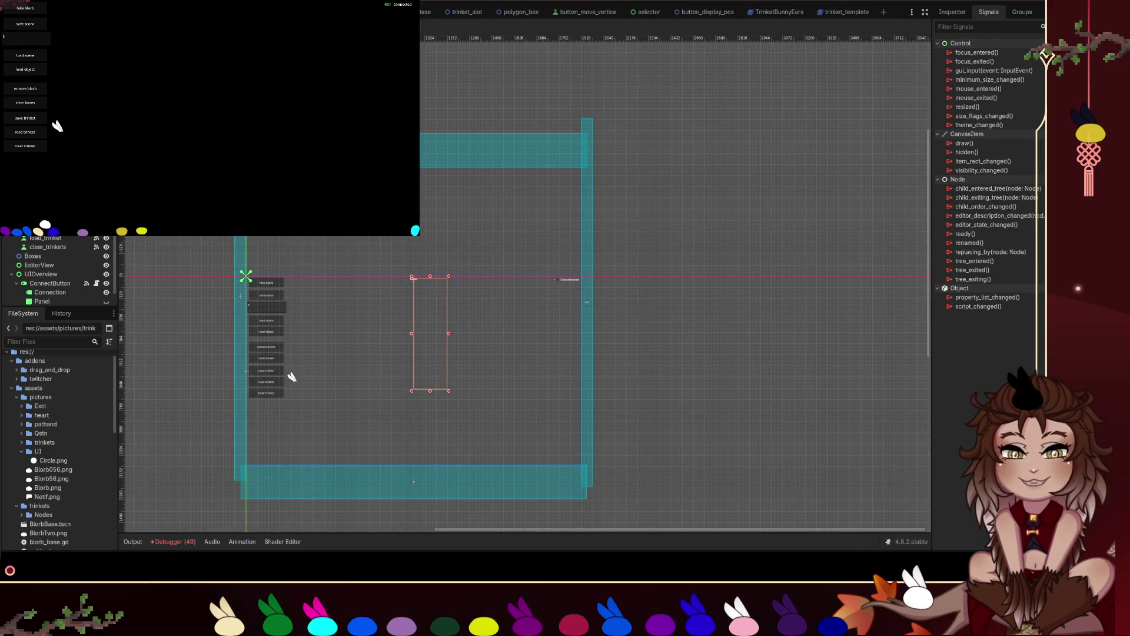
pyautogui.scroll(6, 543, 280)
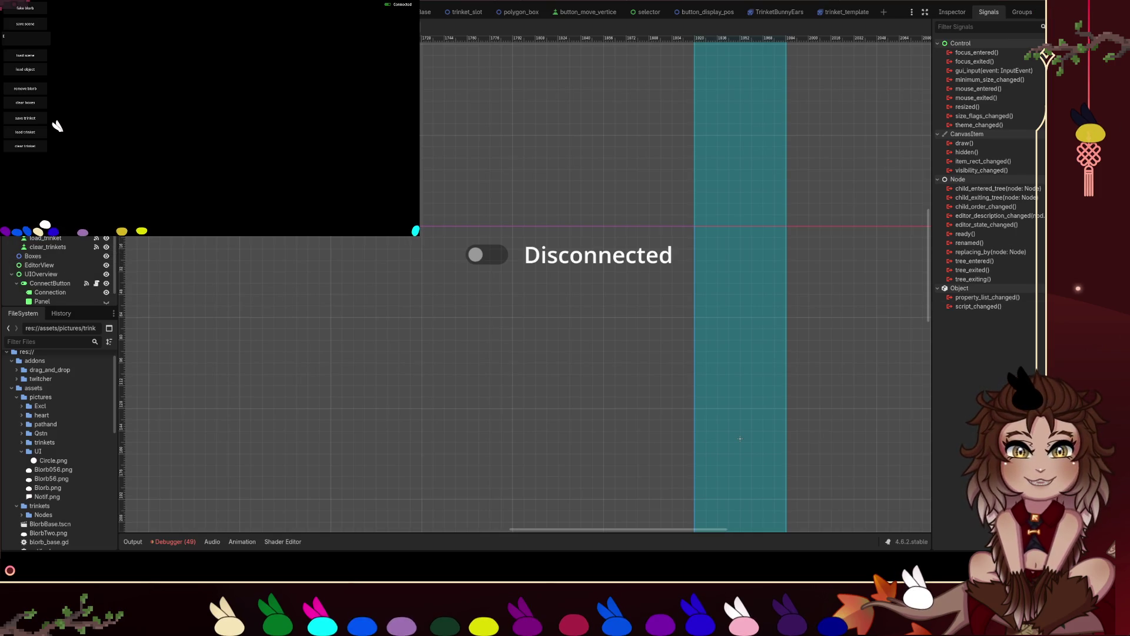
pyautogui.click(529, 253)
pyautogui.click(478, 253)
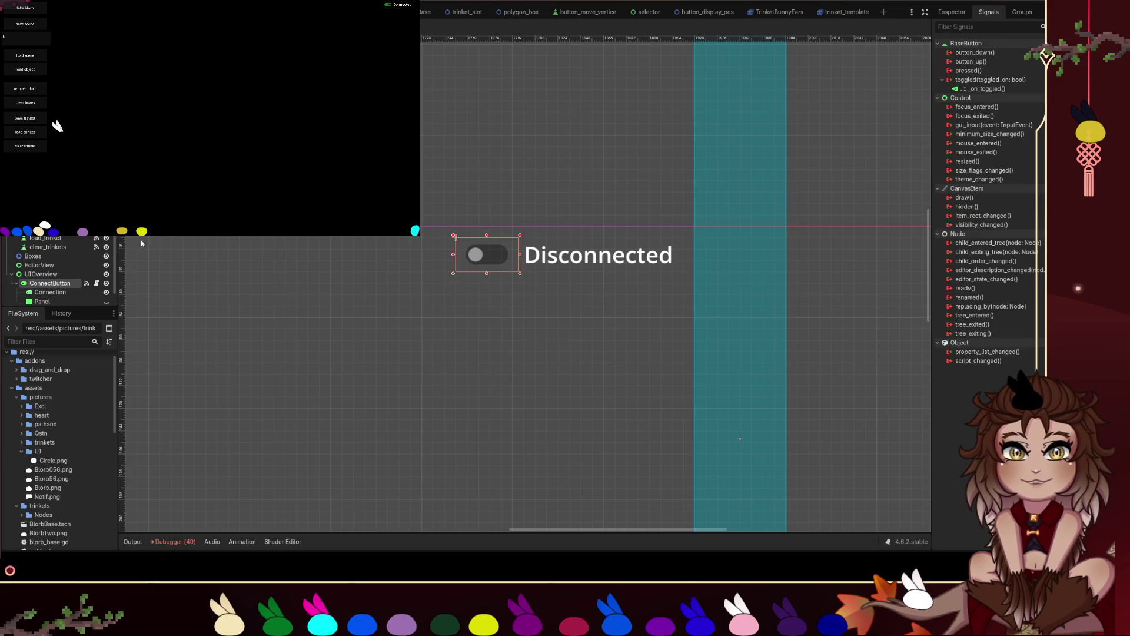
pyautogui.click(96, 283)
pyautogui.moveTo(482, 423)
pyautogui.mouseDown()
pyautogui.moveTo(482, 237)
pyautogui.moveTo(366, 252)
pyautogui.mouseUp()
pyautogui.click(592, 350)
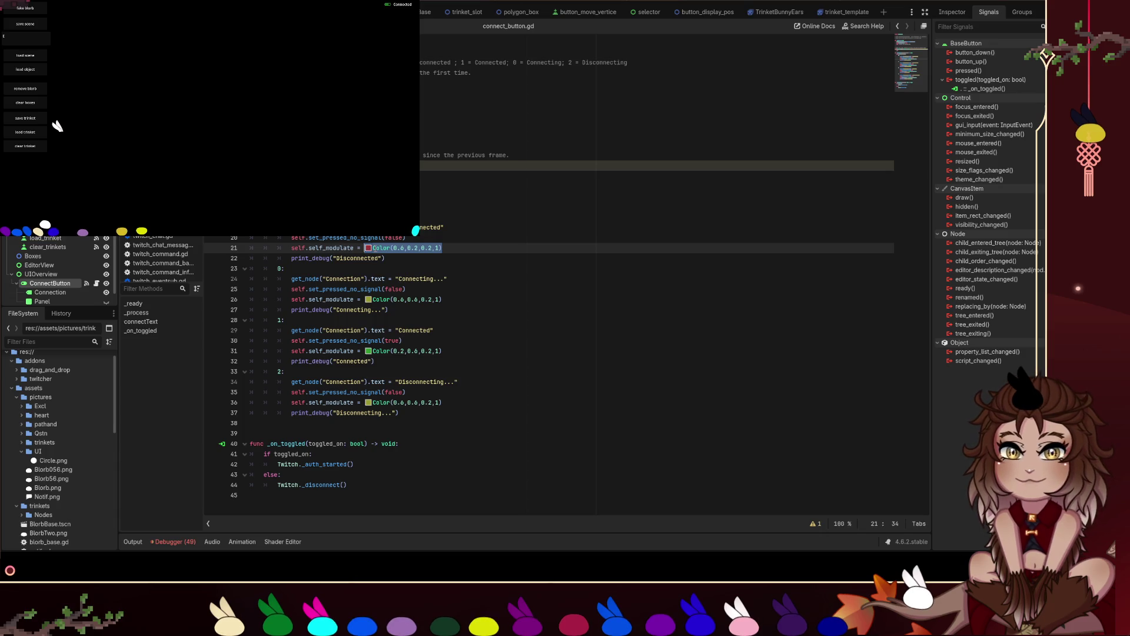
# - Review the Disconnected branch in connect_button.gd, then return to the 2D Main scene view
pyautogui.click(533, 235)
pyautogui.click(538, 266)
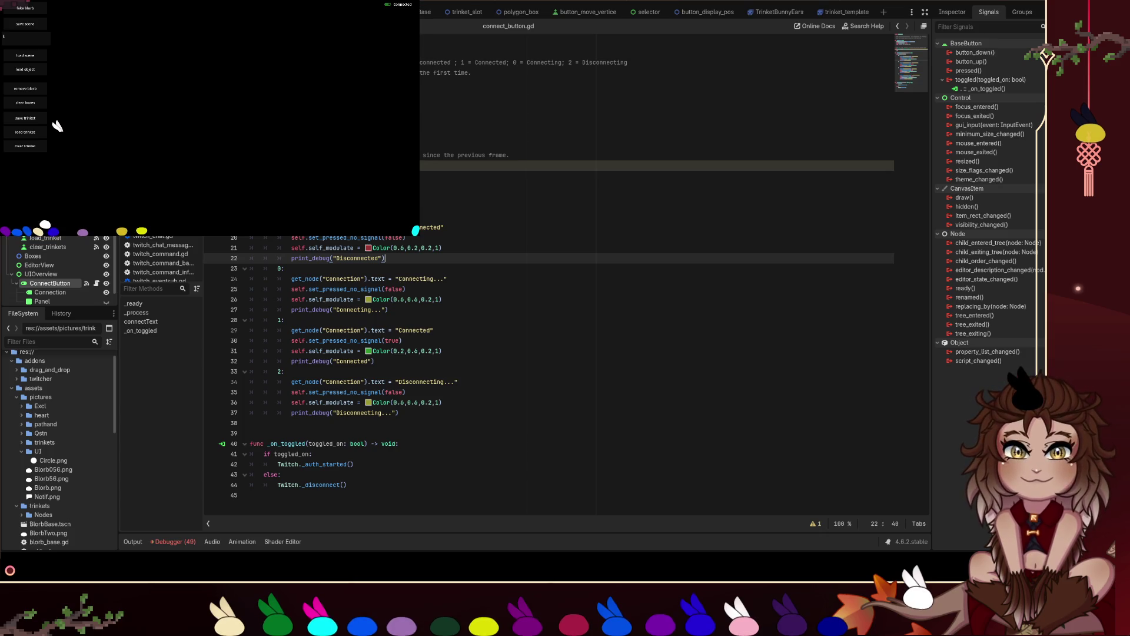
pyautogui.hotkey('ctrl', 'F1')
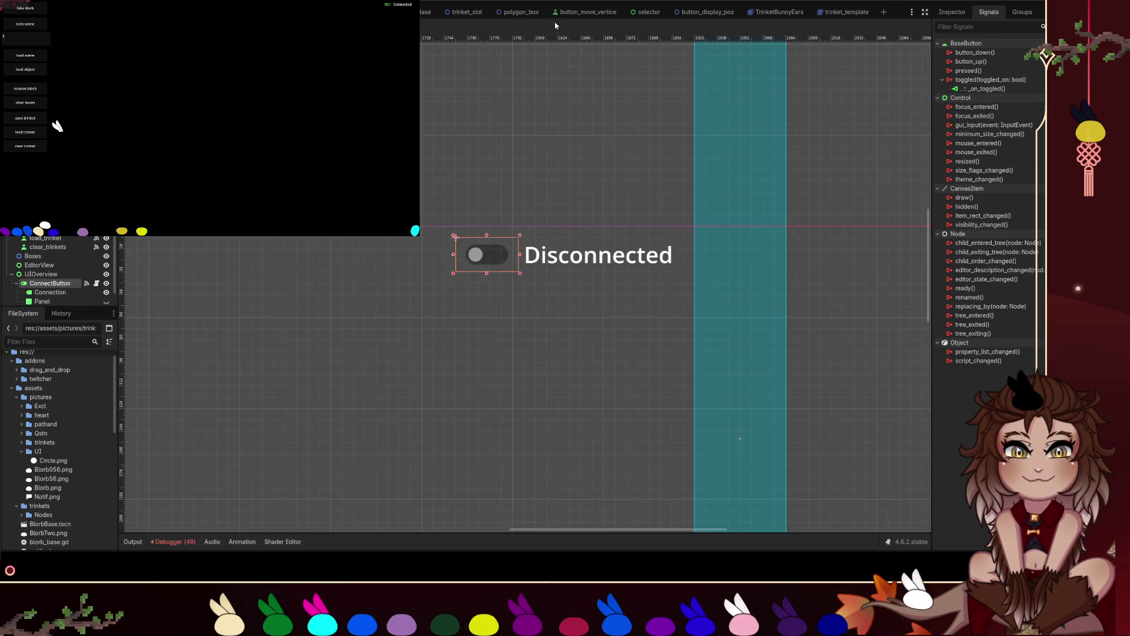
# - Reveal the Main canvas's full debug button column and Disconnected toggle, with the editor in front
pyautogui.click(475, 312)
pyautogui.scroll(-2, 475, 312)
pyautogui.scroll(-5, 483, 309)
pyautogui.hscroll(-5, 482, 309)
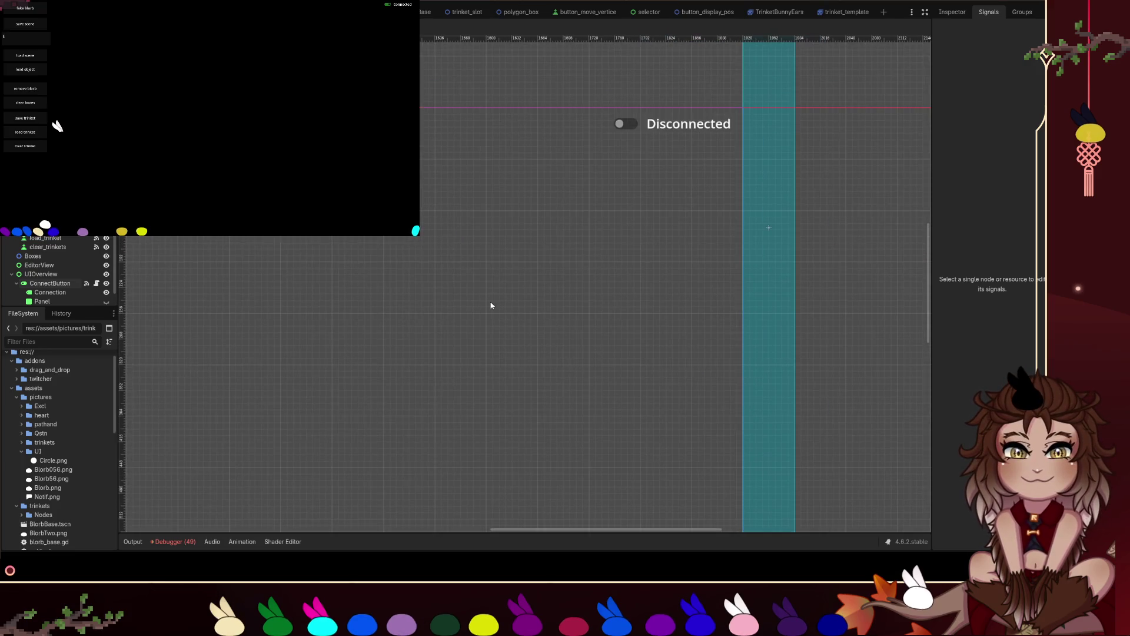
pyautogui.scroll(-2, 488, 306)
pyautogui.hscroll(-3, 530, 294)
pyautogui.scroll(-2, 529, 294)
pyautogui.hscroll(-3, 595, 244)
pyautogui.scroll(-1, 519, 267)
pyautogui.hscroll(-3, 641, 300)
pyautogui.scroll(1, 641, 300)
pyautogui.hscroll(3, 452, 257)
pyautogui.scroll(-1, 452, 257)
pyautogui.scroll(-1, 452, 257)
pyautogui.hscroll(-1, 448, 257)
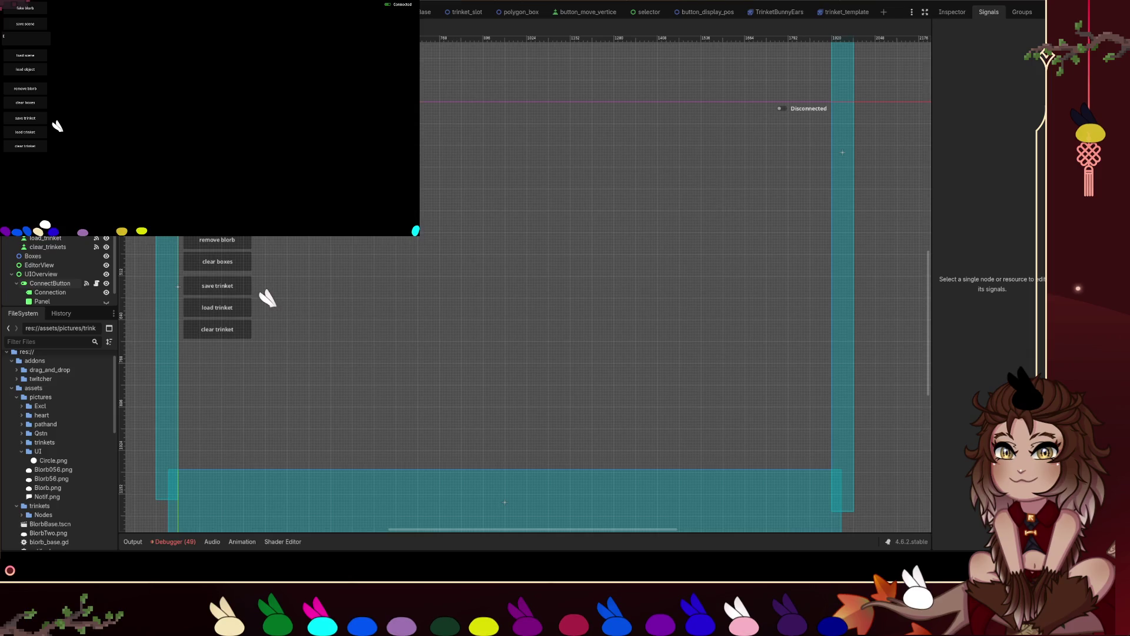
pyautogui.click(267, 298)
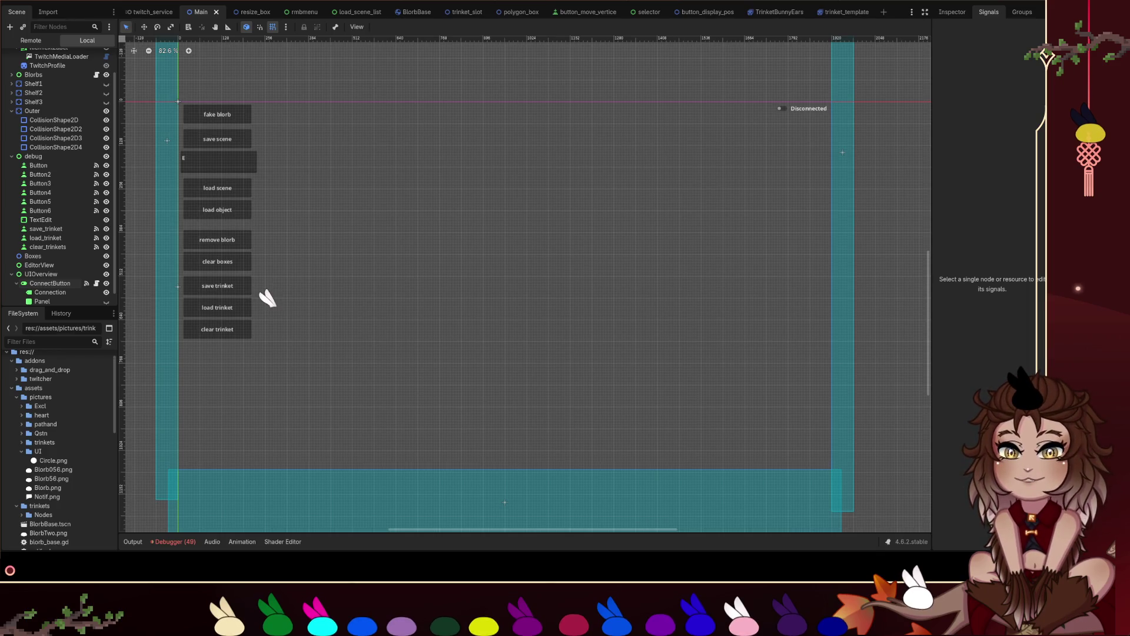
# - Review the trinket_template script's save and load code, then switch to the rmbmenu scene
pyautogui.click(821, 12)
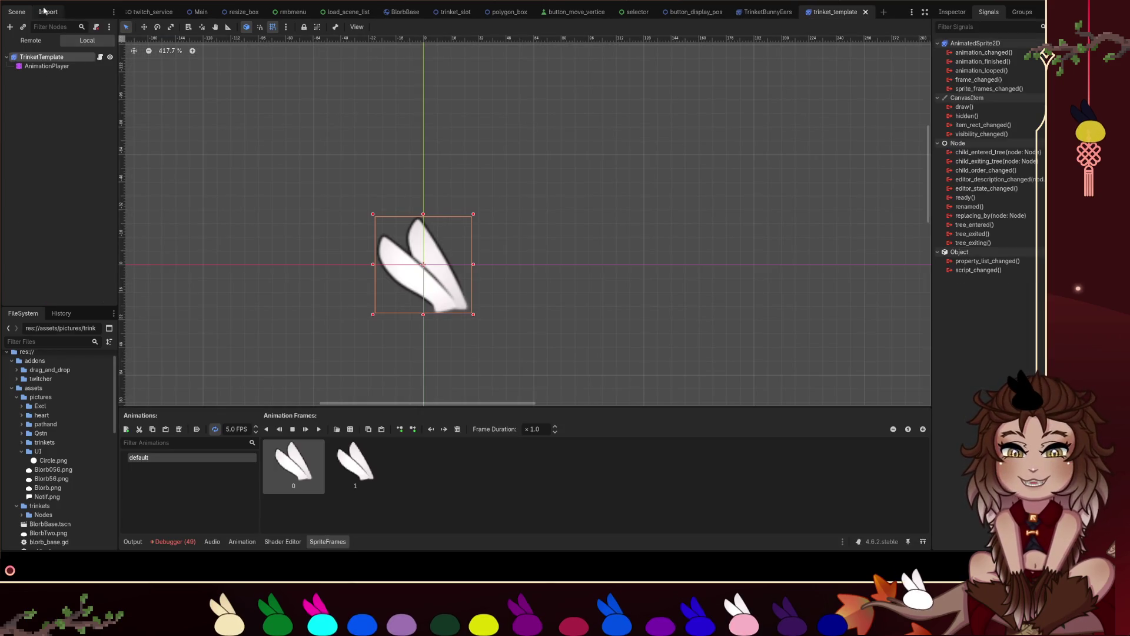
pyautogui.click(100, 56)
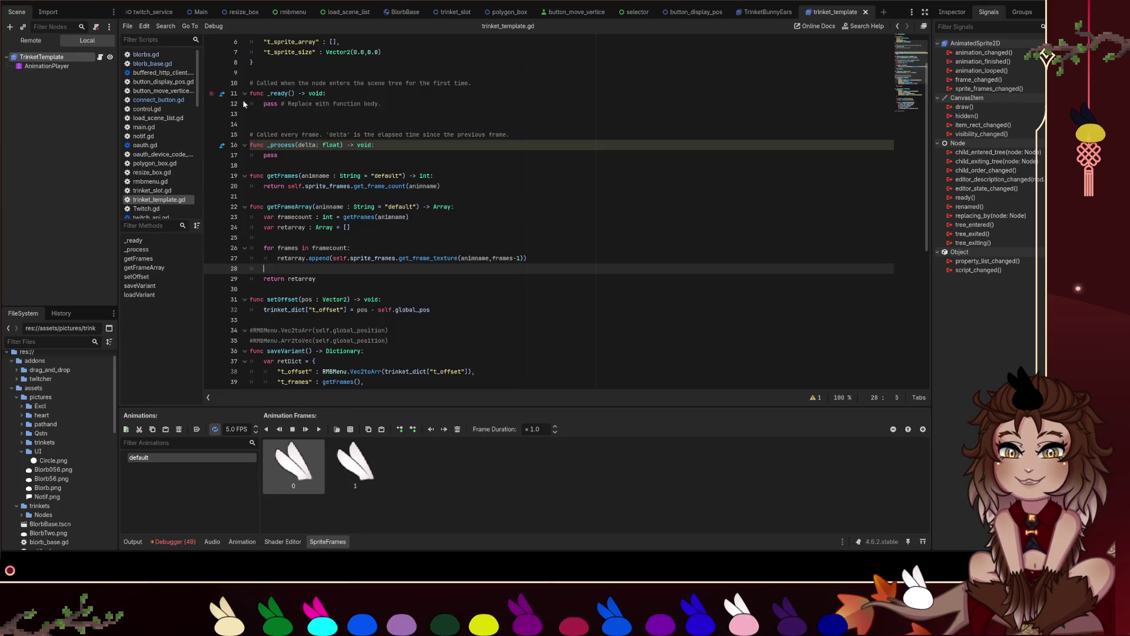
pyautogui.scroll(-1, 451, 173)
pyautogui.scroll(-7, 650, 198)
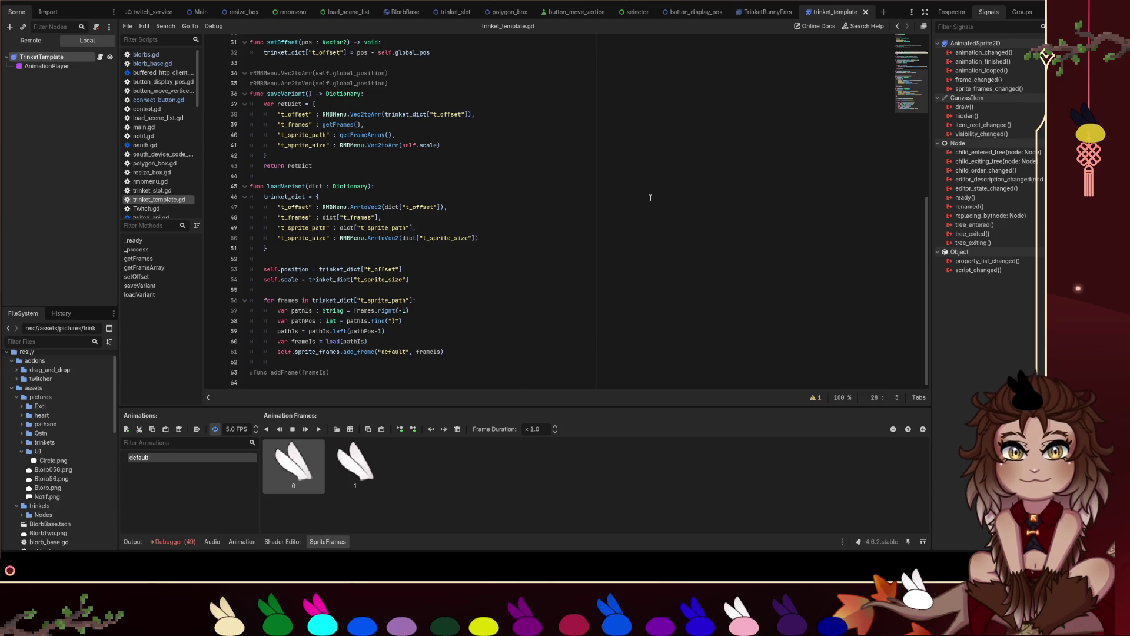
pyautogui.click(478, 0)
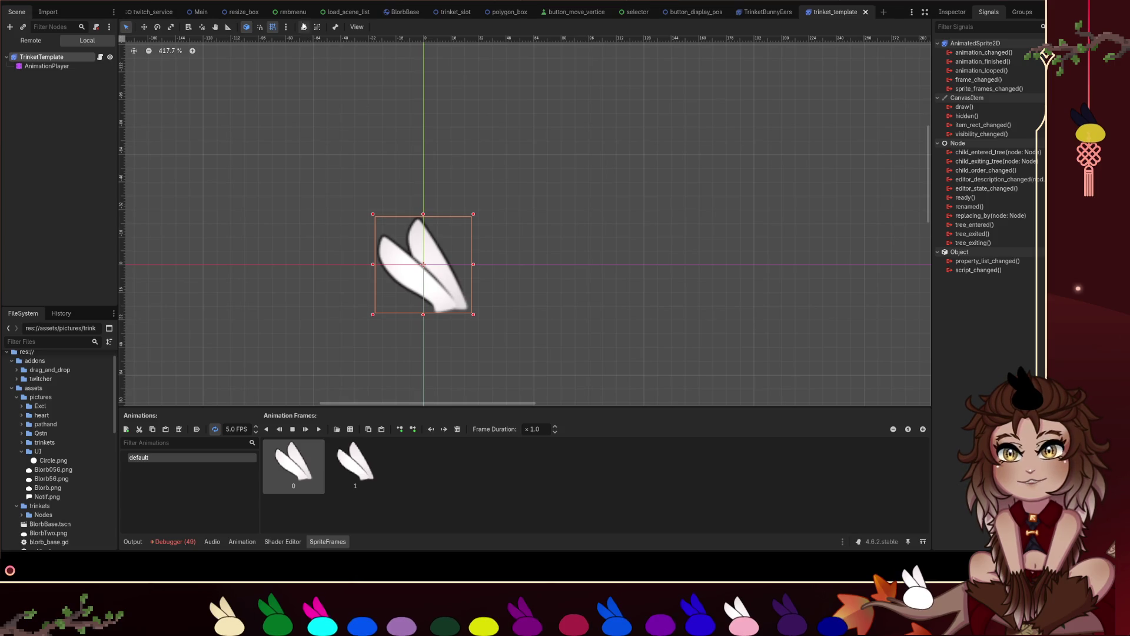
pyautogui.click(290, 12)
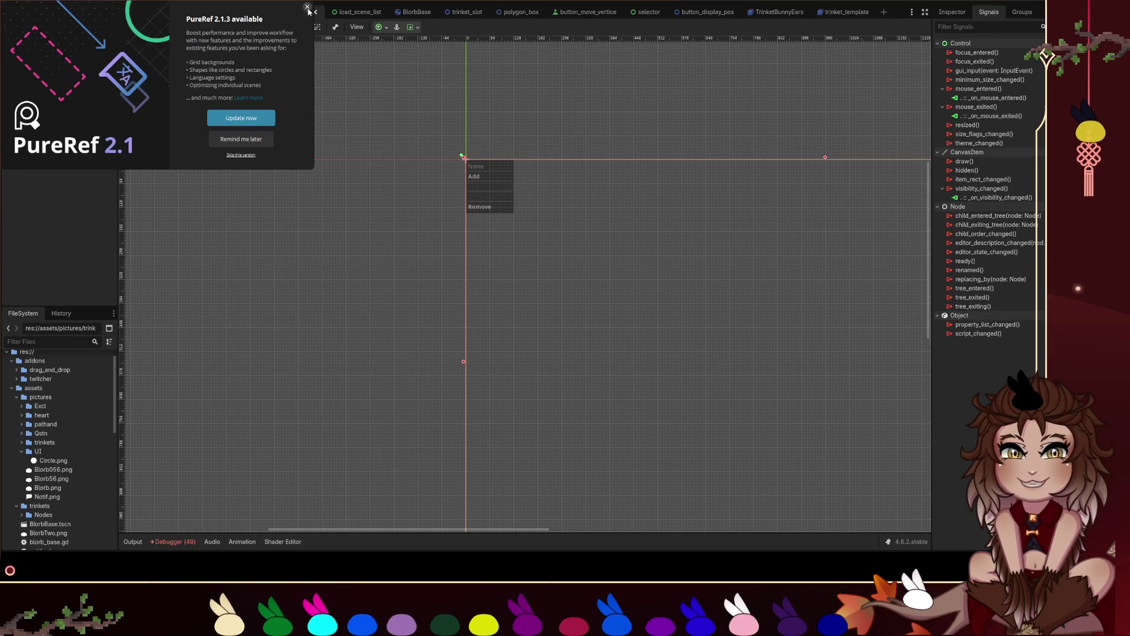
# - Close PureRef's update notice, turn on freehand drawing, and show trinket_slot.gd in Godot
pyautogui.click(307, 6)
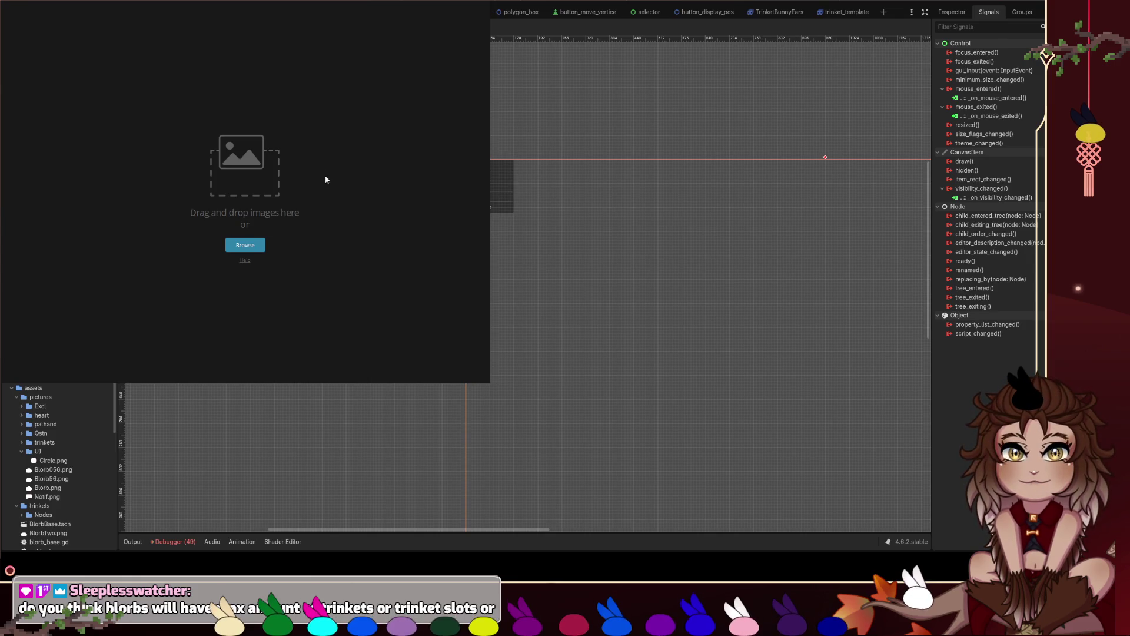
pyautogui.press('d')
pyautogui.click(293, 143)
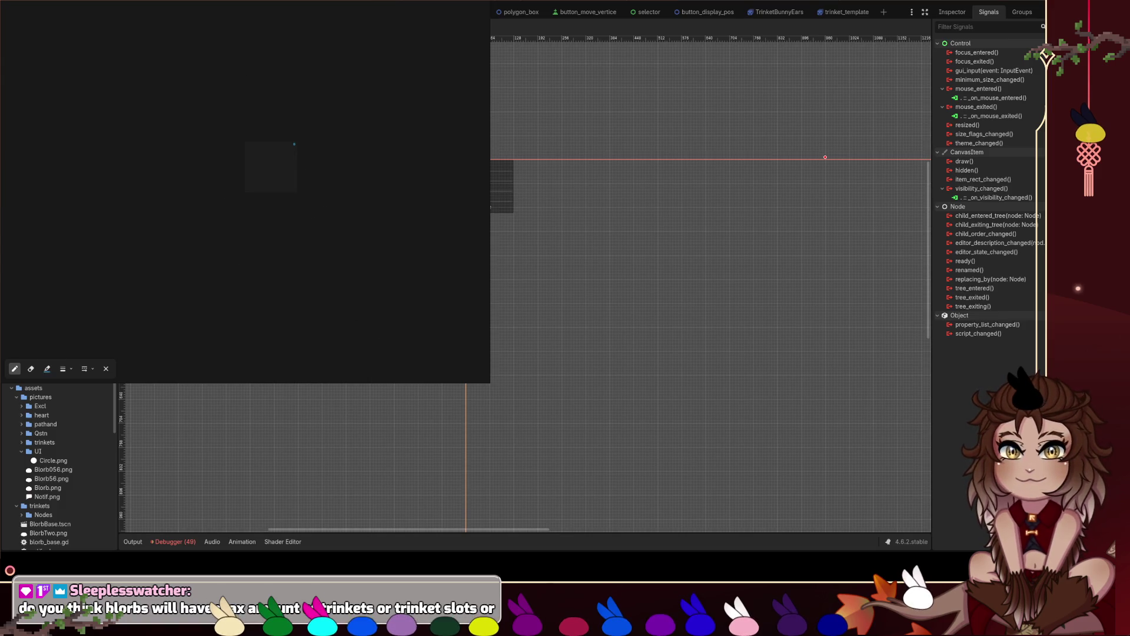
pyautogui.click(518, 12)
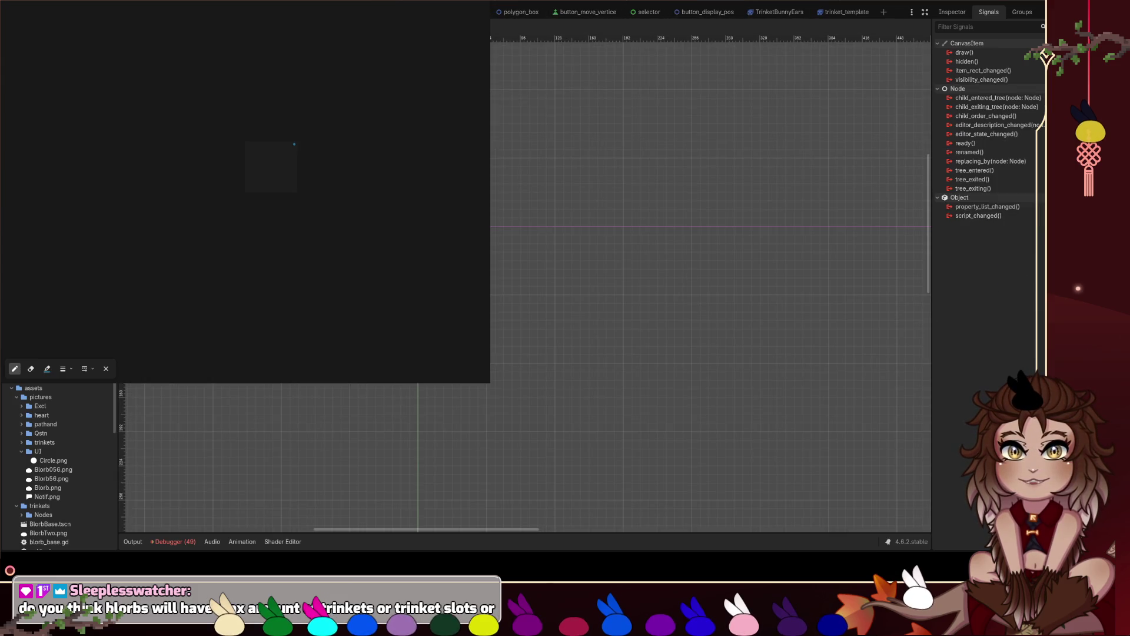
pyautogui.hotkey('ctrl', 'F3')
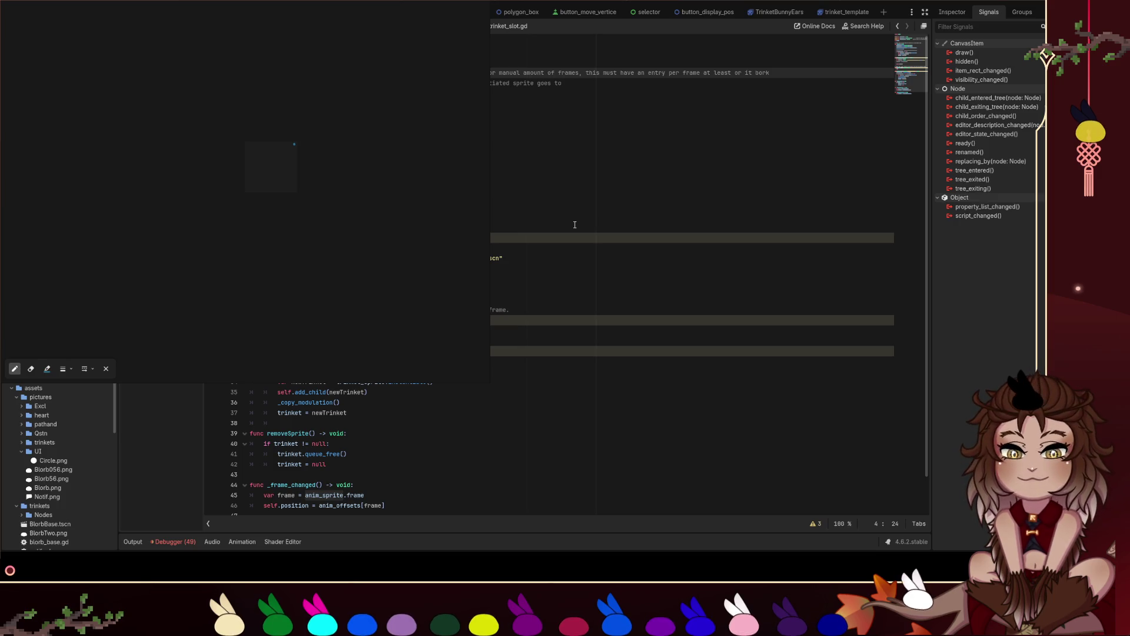
# - Draw a closed rounded blob outline on the PureRef board with the pen
pyautogui.scroll(-1, 575, 225)
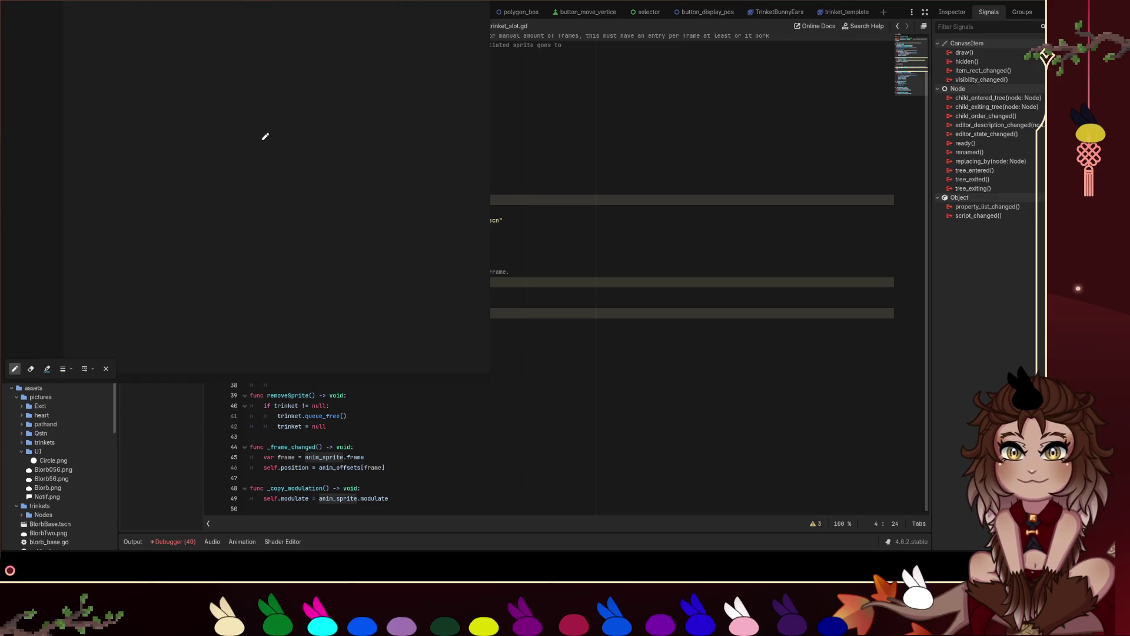
pyautogui.moveTo(210, 200)
pyautogui.mouseDown()
pyautogui.moveTo(255, 197)
pyautogui.moveTo(216, 171)
pyautogui.moveTo(208, 201)
pyautogui.moveTo(245, 171)
pyautogui.mouseUp()
# - Draw a taller box right of the jar sketch and mark a trinket inside, redoing short strokes
pyautogui.moveTo(303, 128)
pyautogui.mouseDown()
pyautogui.moveTo(299, 179)
pyautogui.moveTo(331, 157)
pyautogui.moveTo(315, 111)
pyautogui.moveTo(302, 130)
pyautogui.moveTo(333, 118)
pyautogui.mouseUp()
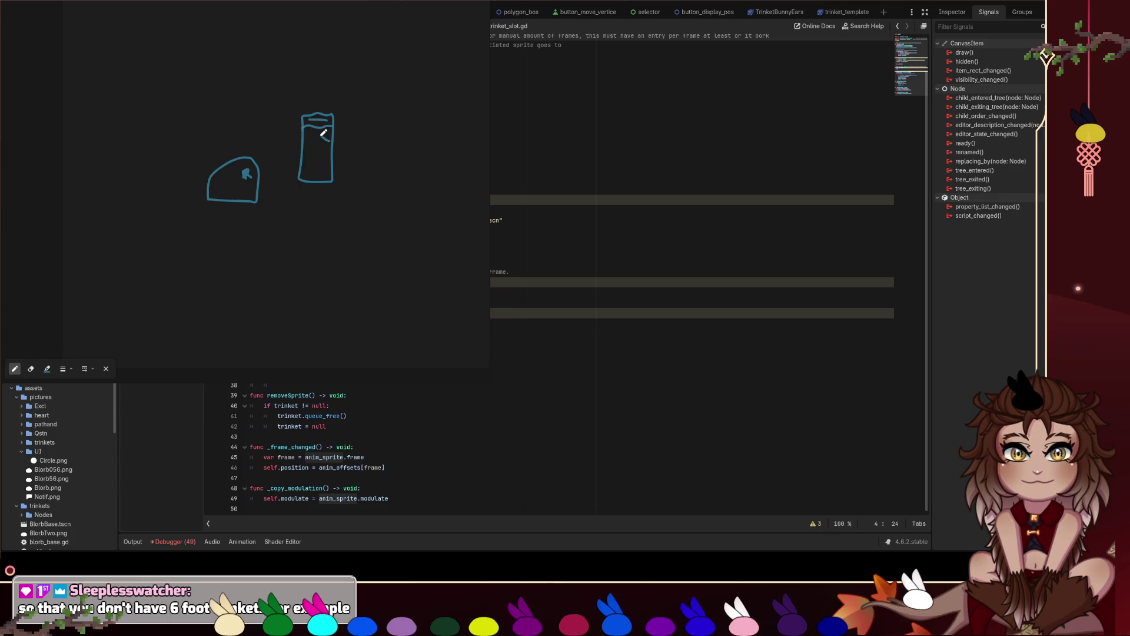
pyautogui.moveTo(317, 139); pyautogui.dragTo(321, 130)
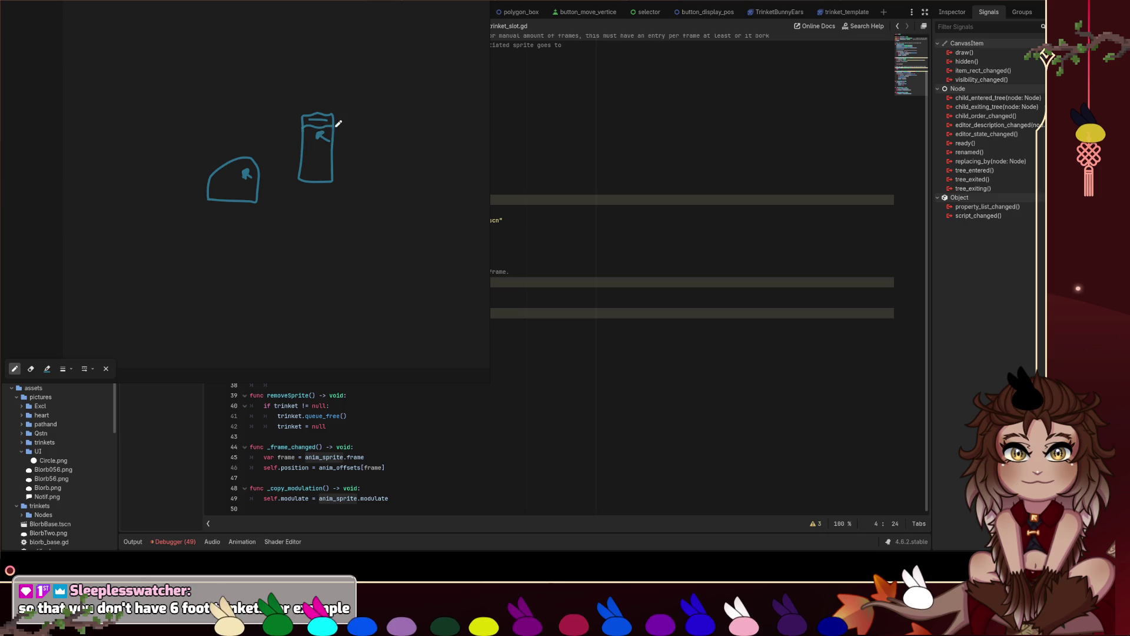
pyautogui.moveTo(352, 95)
pyautogui.mouseDown()
pyautogui.moveTo(352, 154)
pyautogui.moveTo(393, 153)
pyautogui.mouseUp()
pyautogui.hotkey('ctrl', 'z')
pyautogui.moveTo(352, 80)
pyautogui.mouseDown()
pyautogui.moveTo(351, 123)
pyautogui.moveTo(376, 162)
pyautogui.moveTo(393, 90)
pyautogui.moveTo(353, 78)
pyautogui.moveTo(353, 89)
pyautogui.moveTo(402, 92)
pyautogui.moveTo(394, 117)
pyautogui.moveTo(377, 108)
pyautogui.moveTo(387, 100)
pyautogui.mouseUp()
pyautogui.hotkey('ctrl', 'z')
# - Draw a curved arrow from the box leftwards to the ears doodle, removing a stray stroke
pyautogui.moveTo(333, 77)
pyautogui.mouseDown()
pyautogui.moveTo(267, 94)
pyautogui.moveTo(245, 131)
pyautogui.moveTo(237, 115)
pyautogui.moveTo(244, 133)
pyautogui.moveTo(252, 118)
pyautogui.moveTo(257, 129)
pyautogui.mouseUp()
pyautogui.hotkey('ctrl', 'z')
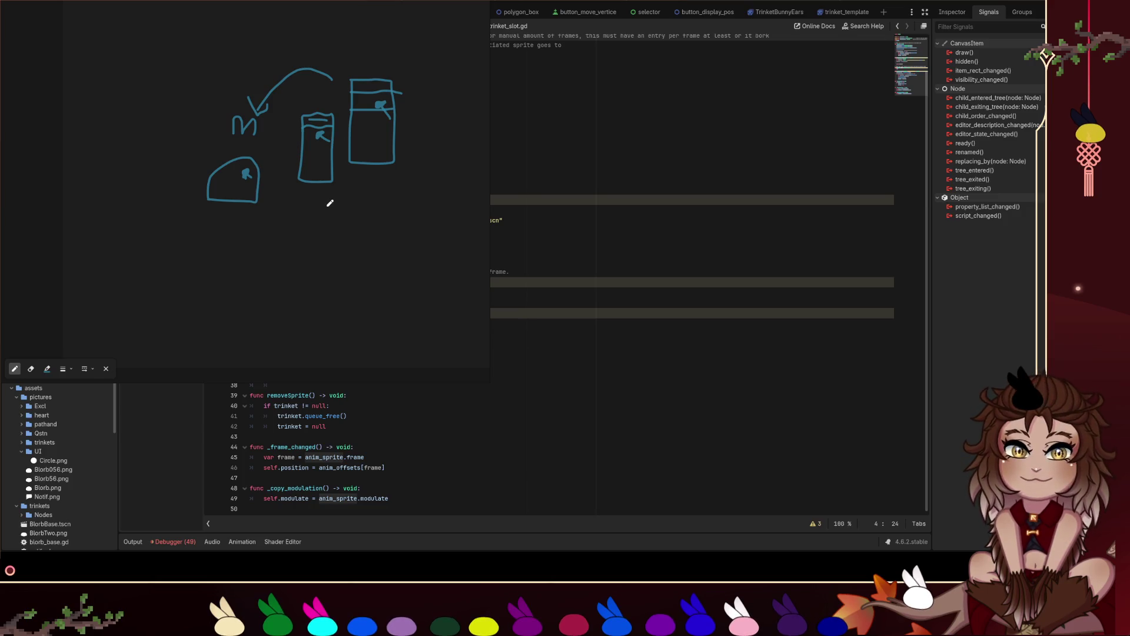
pyautogui.scroll(-5, 325, 192)
# - Sketch a rounded blob and a tall panel with small squares and bottom rows below
pyautogui.moveTo(254, 238)
pyautogui.mouseDown()
pyautogui.moveTo(300, 231)
pyautogui.moveTo(268, 189)
pyautogui.moveTo(259, 231)
pyautogui.mouseUp()
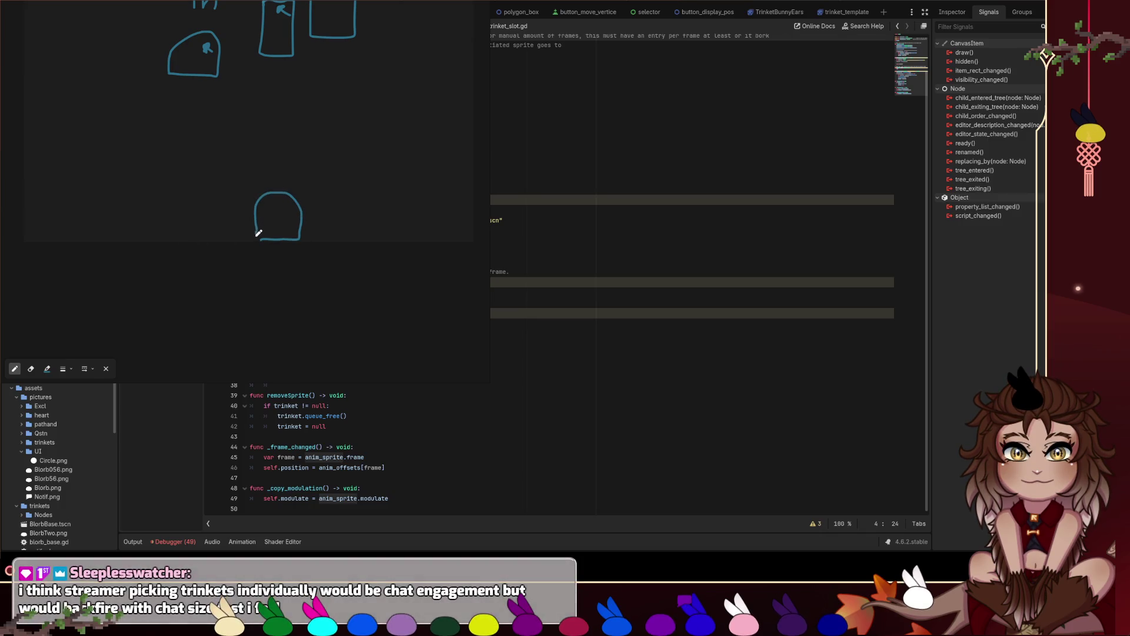
pyautogui.moveTo(96, 145)
pyautogui.mouseDown()
pyautogui.moveTo(98, 226)
pyautogui.moveTo(126, 237)
pyautogui.moveTo(154, 235)
pyautogui.moveTo(154, 153)
pyautogui.moveTo(139, 137)
pyautogui.moveTo(98, 139)
pyautogui.moveTo(120, 162)
pyautogui.moveTo(137, 148)
pyautogui.moveTo(120, 146)
pyautogui.moveTo(118, 174)
pyautogui.moveTo(100, 169)
pyautogui.moveTo(128, 205)
pyautogui.moveTo(153, 206)
pyautogui.moveTo(107, 220)
pyautogui.moveTo(154, 219)
pyautogui.moveTo(110, 226)
pyautogui.moveTo(109, 241)
pyautogui.moveTo(154, 226)
pyautogui.mouseUp()
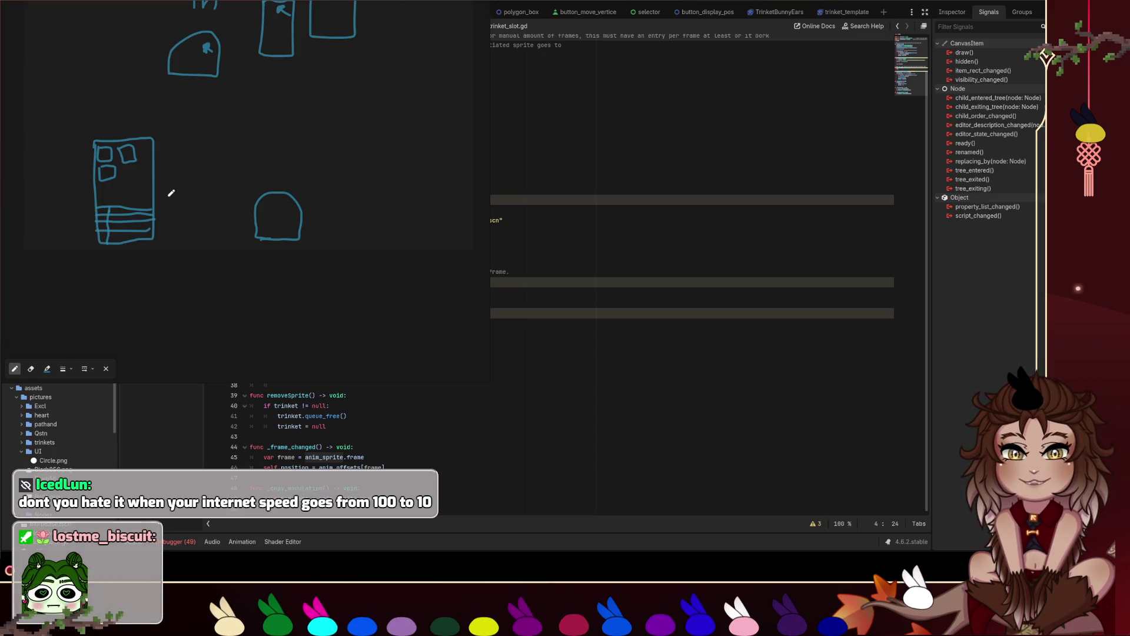
# - Draw an arrow from the panel to the blob, mark a trinket inside, and add bunny ears
pyautogui.moveTo(161, 197); pyautogui.dragTo(147, 185)
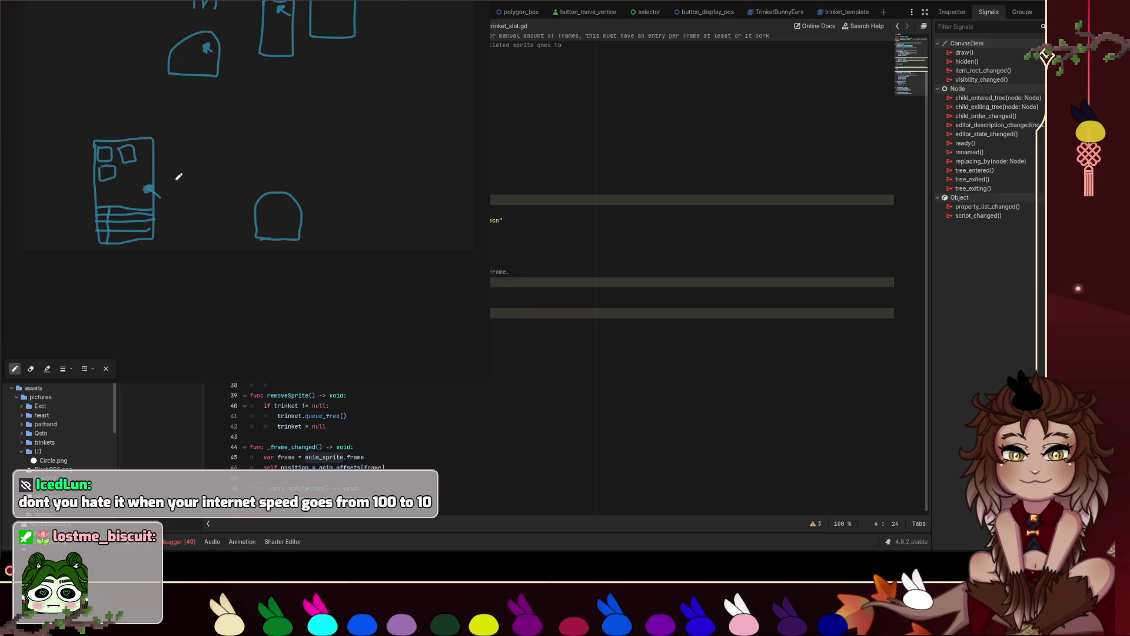
pyautogui.moveTo(156, 181)
pyautogui.mouseDown()
pyautogui.moveTo(251, 199)
pyautogui.moveTo(238, 202)
pyautogui.mouseUp()
pyautogui.moveTo(195, 164)
pyautogui.mouseDown()
pyautogui.moveTo(201, 149)
pyautogui.moveTo(216, 165)
pyautogui.mouseUp()
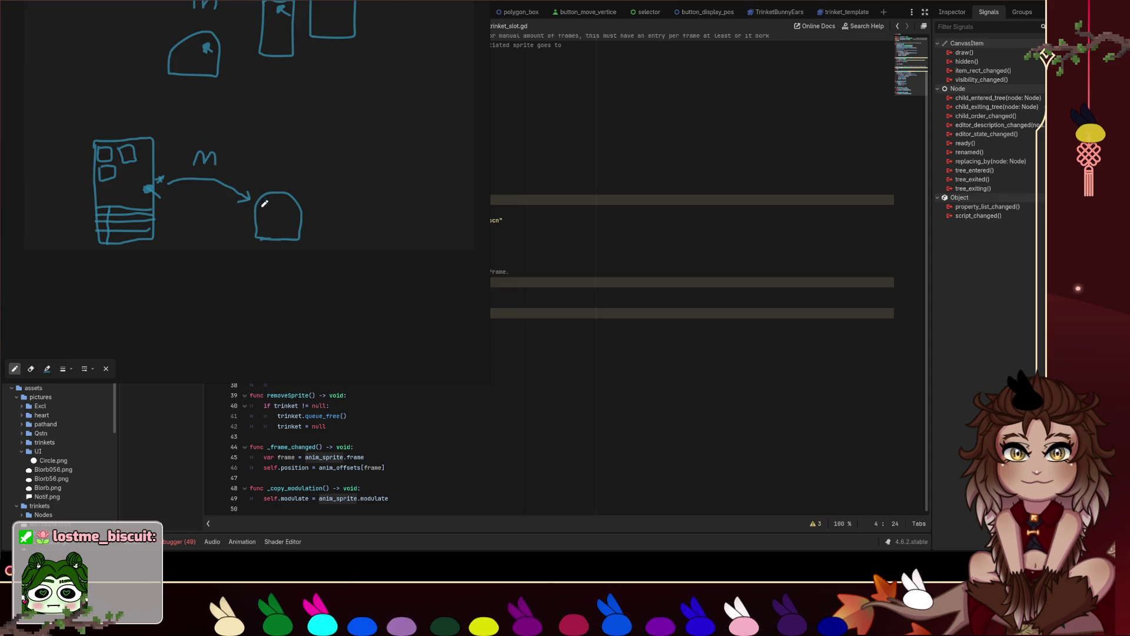
pyautogui.moveTo(275, 214); pyautogui.dragTo(271, 206)
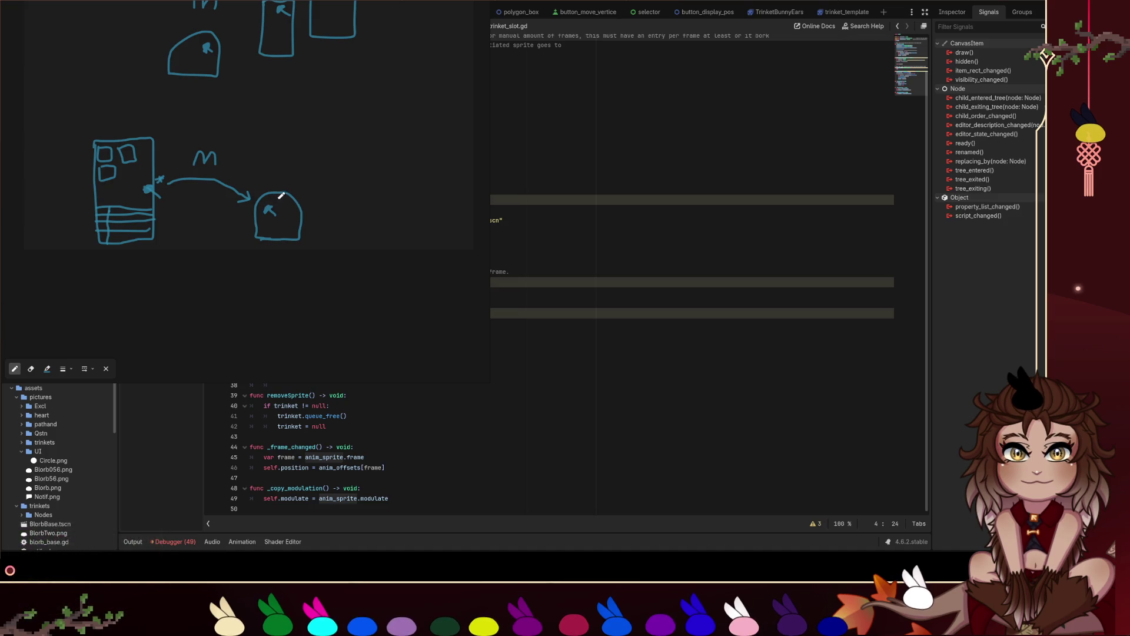
pyautogui.moveTo(262, 194)
pyautogui.mouseDown()
pyautogui.moveTo(278, 178)
pyautogui.moveTo(292, 193)
pyautogui.mouseUp()
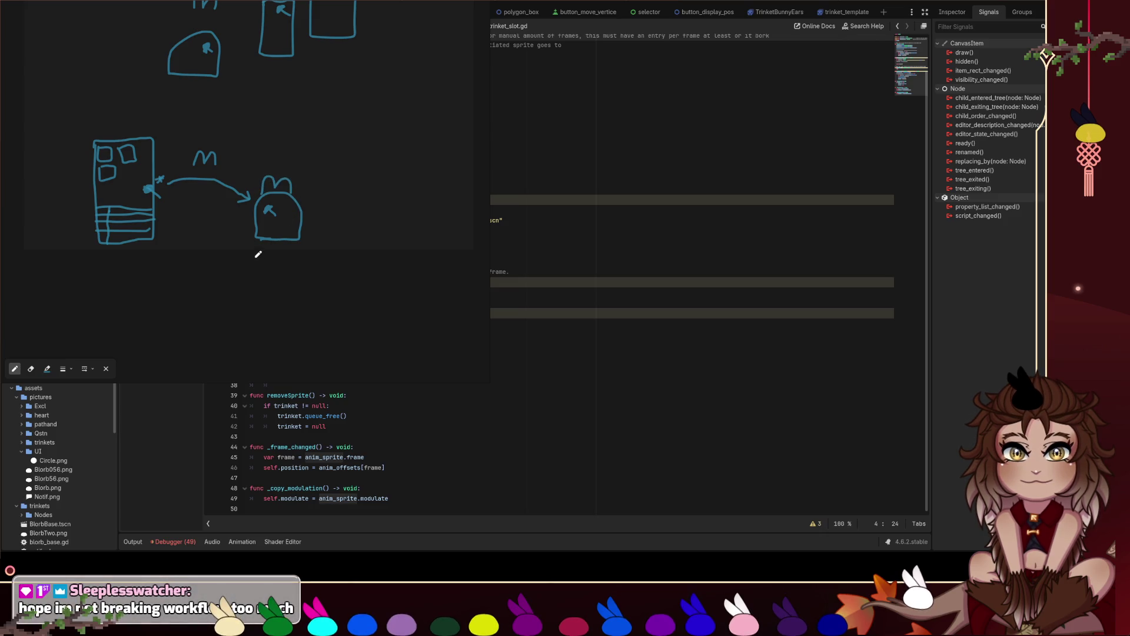
# - Draw arrows linking the lower sketch back up to the jars, undoing the crossed-out strokes
pyautogui.scroll(-1, 182, 221)
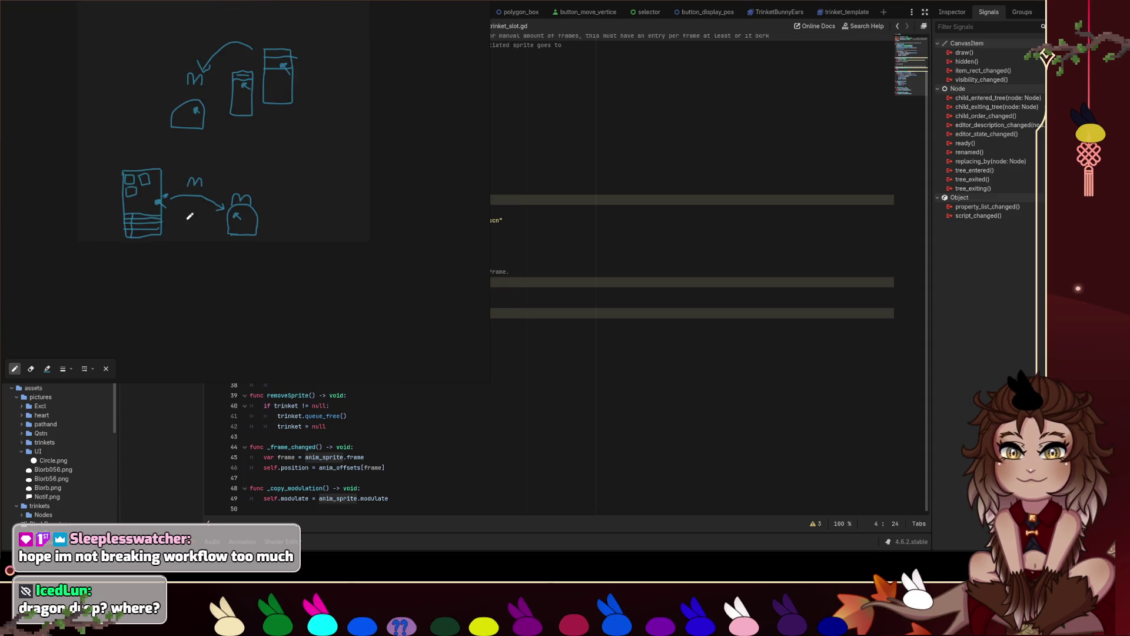
pyautogui.scroll(-1, 248, 147)
pyautogui.scroll(2, 295, 174)
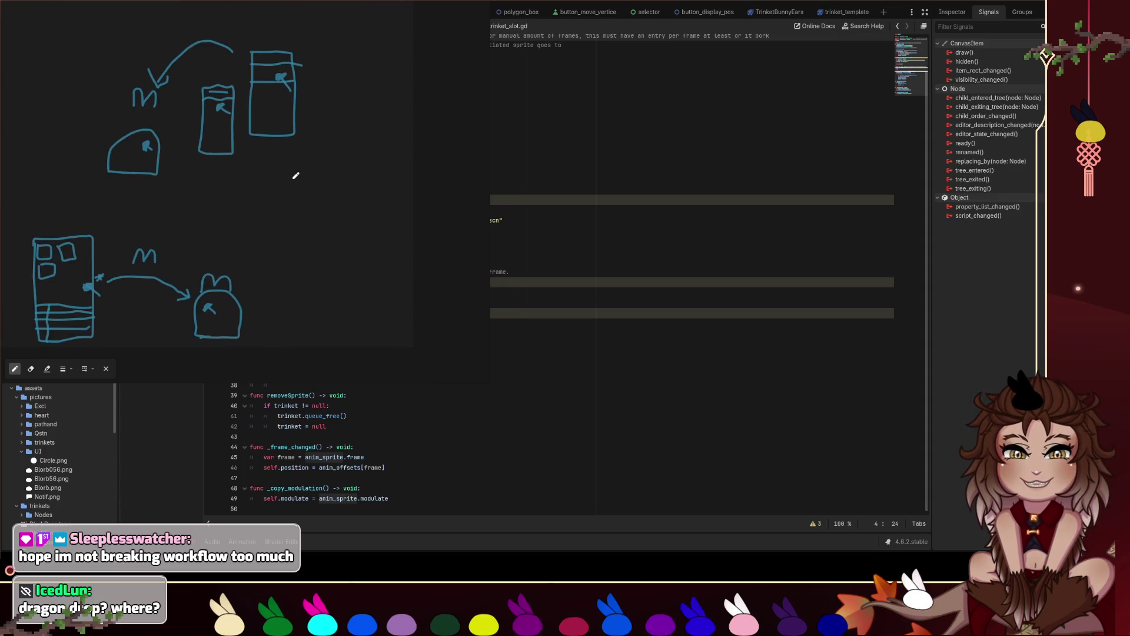
pyautogui.scroll(1, 361, 185)
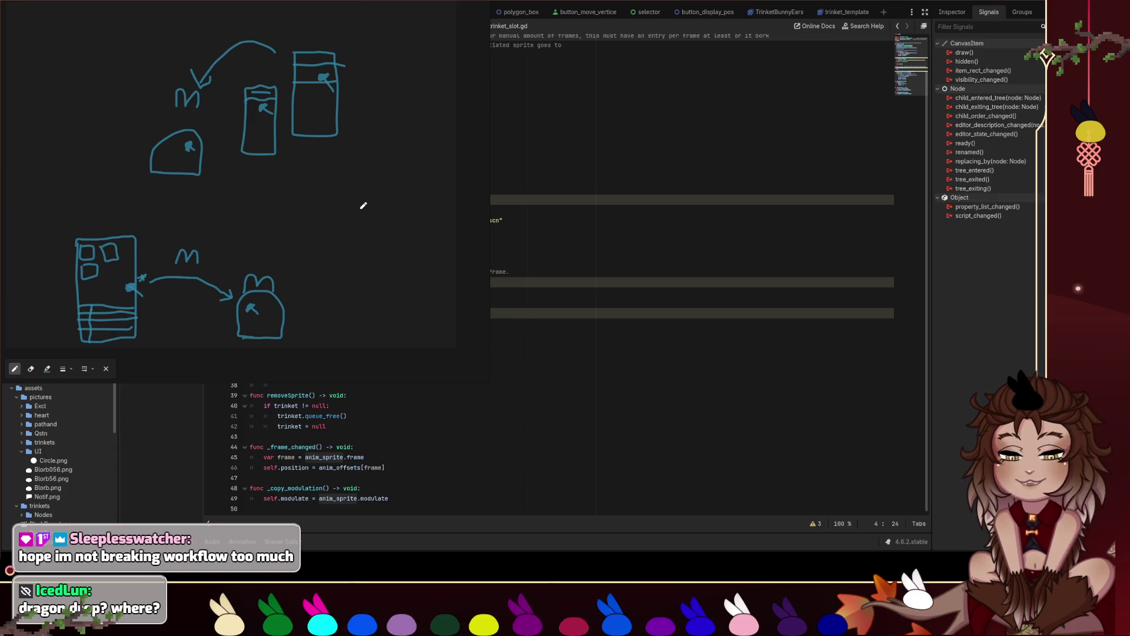
pyautogui.moveTo(352, 225)
pyautogui.mouseDown()
pyautogui.moveTo(310, 171)
pyautogui.moveTo(328, 170)
pyautogui.moveTo(241, 247)
pyautogui.moveTo(266, 222)
pyautogui.mouseUp()
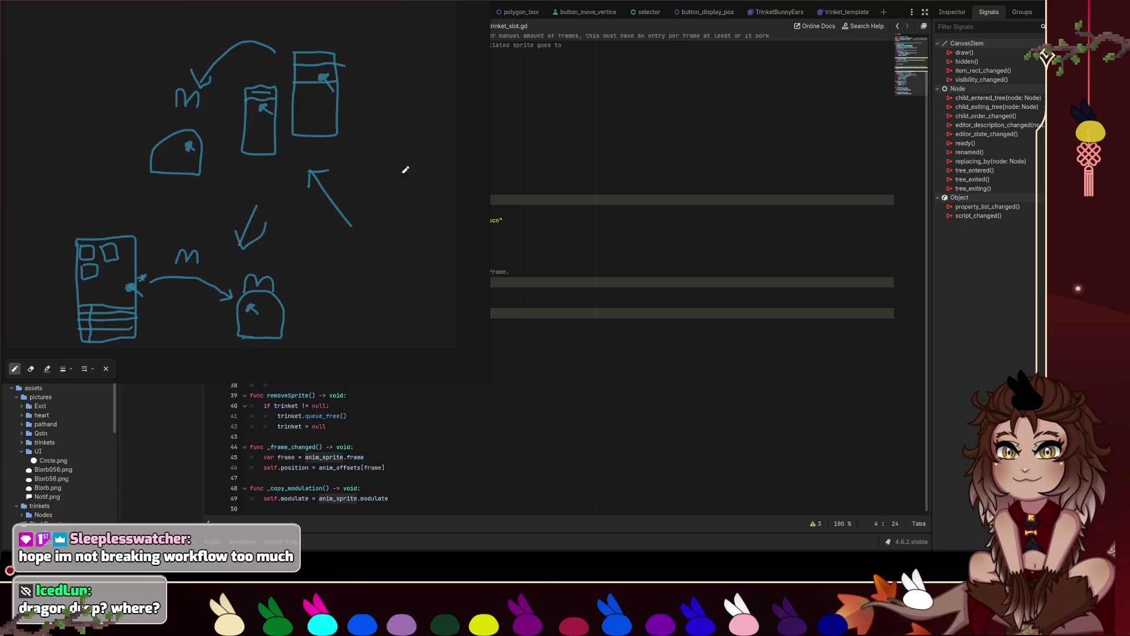
pyautogui.moveTo(351, 188); pyautogui.dragTo(323, 209)
pyautogui.moveTo(330, 188); pyautogui.dragTo(351, 215)
pyautogui.moveTo(287, 229)
pyautogui.mouseDown()
pyautogui.moveTo(298, 254)
pyautogui.moveTo(315, 247)
pyautogui.mouseUp()
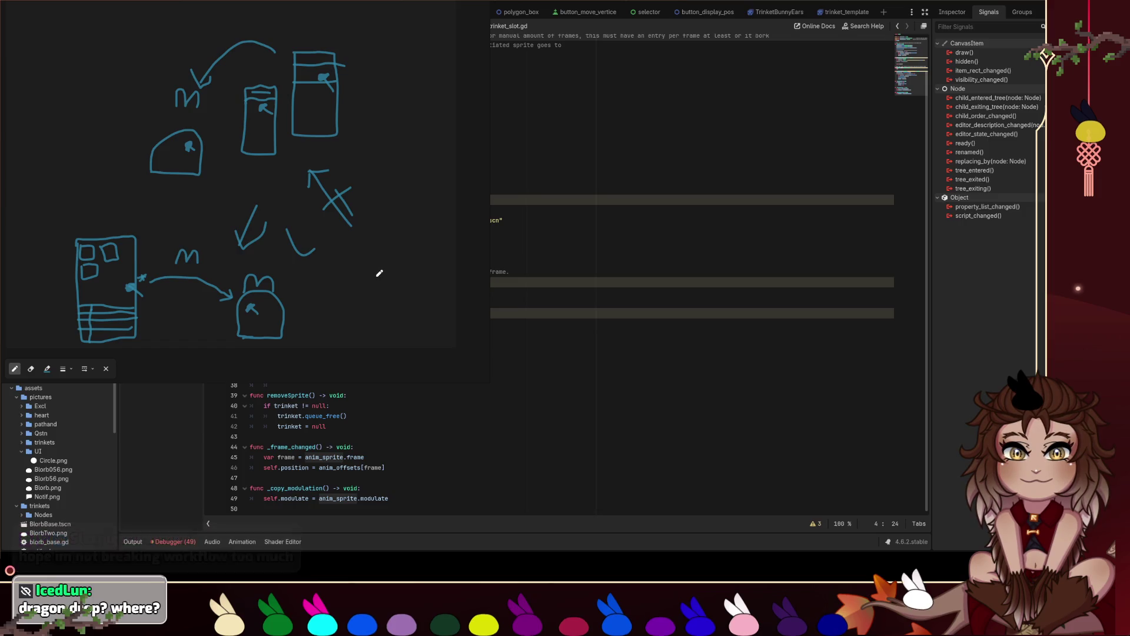
pyautogui.hotkey('ctrl', 'z')
pyautogui.hotkey('ctrl', 'z')
pyautogui.hotkey('ctrl', 'z')
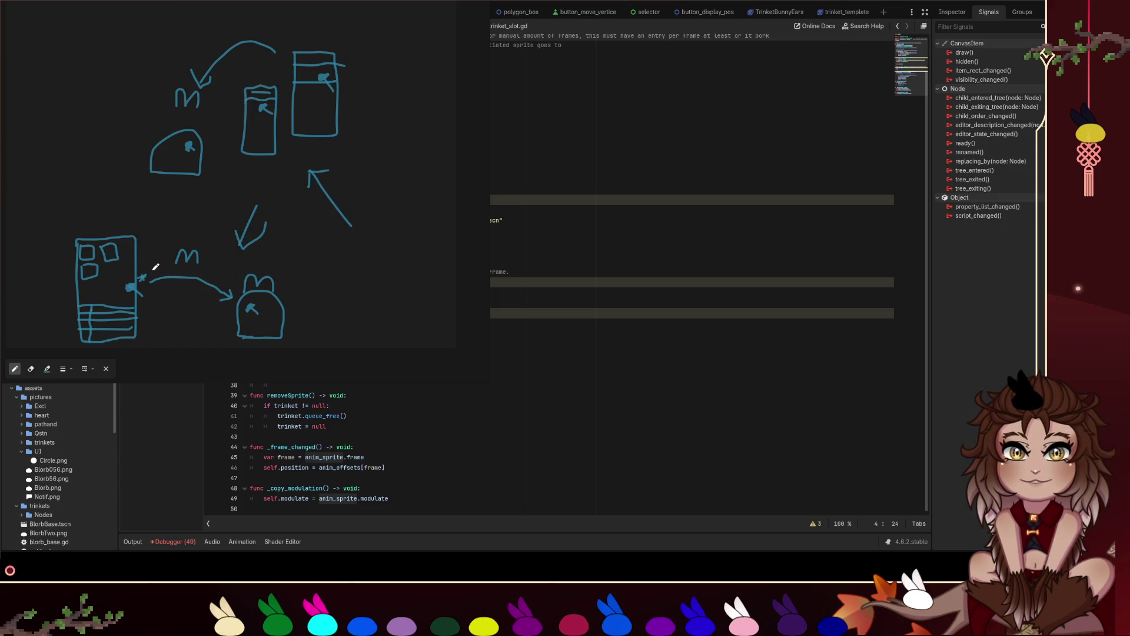
pyautogui.scroll(-3, 205, 257)
pyautogui.hscroll(-5, 206, 257)
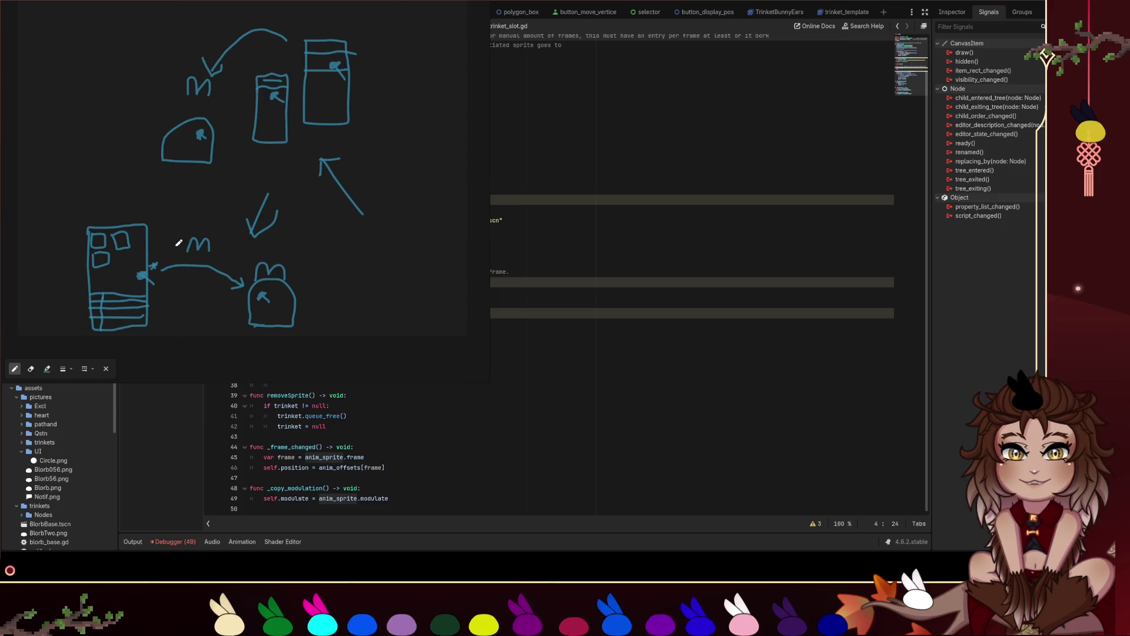
# - Outline a second tall panel below the first, with an arrow curving to a dome-shaped blob
pyautogui.scroll(-2, 294, 226)
pyautogui.hscroll(2, 294, 226)
pyautogui.moveTo(232, 223)
pyautogui.mouseDown()
pyautogui.moveTo(171, 263)
pyautogui.moveTo(174, 319)
pyautogui.moveTo(231, 338)
pyautogui.moveTo(237, 219)
pyautogui.moveTo(202, 225)
pyautogui.moveTo(260, 237)
pyautogui.moveTo(131, 218)
pyautogui.moveTo(187, 237)
pyautogui.moveTo(197, 266)
pyautogui.moveTo(259, 295)
pyautogui.moveTo(237, 258)
pyautogui.moveTo(204, 297)
pyautogui.mouseUp()
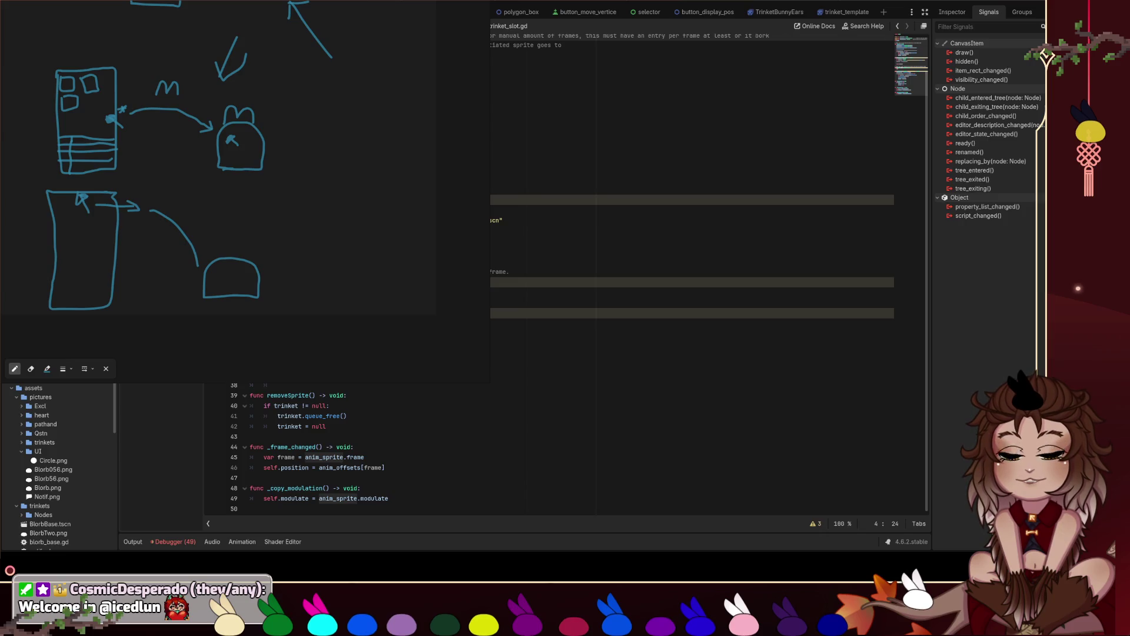
pyautogui.scroll(-2, 299, 112)
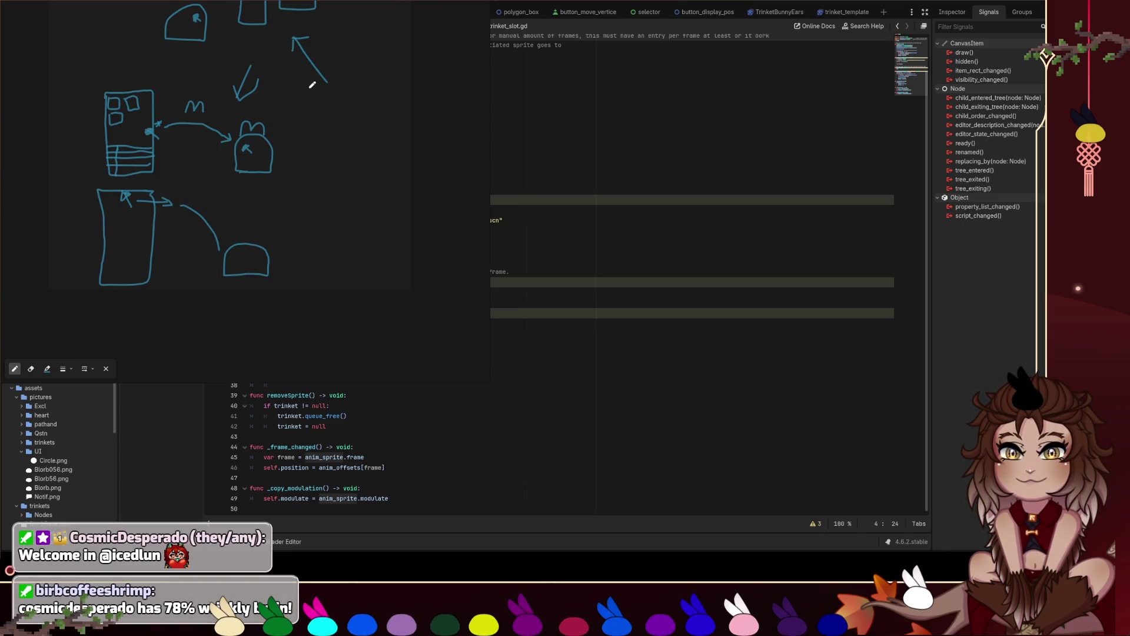
# - Draw horizontal row lines across the top of the lower panel sketch
pyautogui.scroll(1, 324, 120)
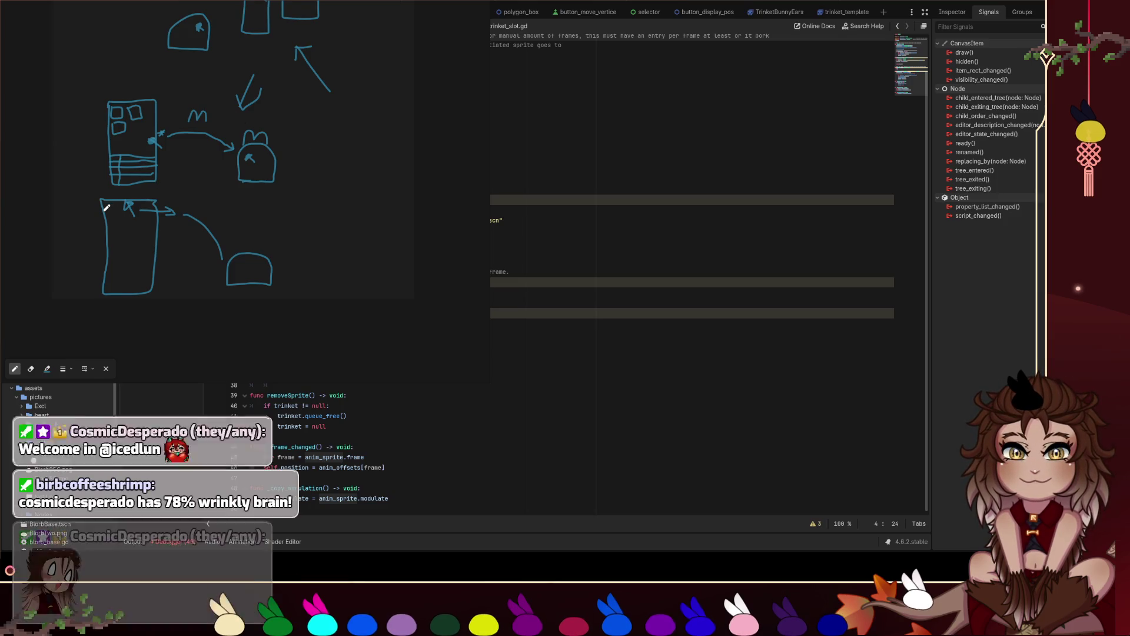
pyautogui.moveTo(104, 219)
pyautogui.mouseDown()
pyautogui.moveTo(155, 215)
pyautogui.moveTo(168, 231)
pyautogui.moveTo(116, 247)
pyautogui.moveTo(156, 245)
pyautogui.mouseUp()
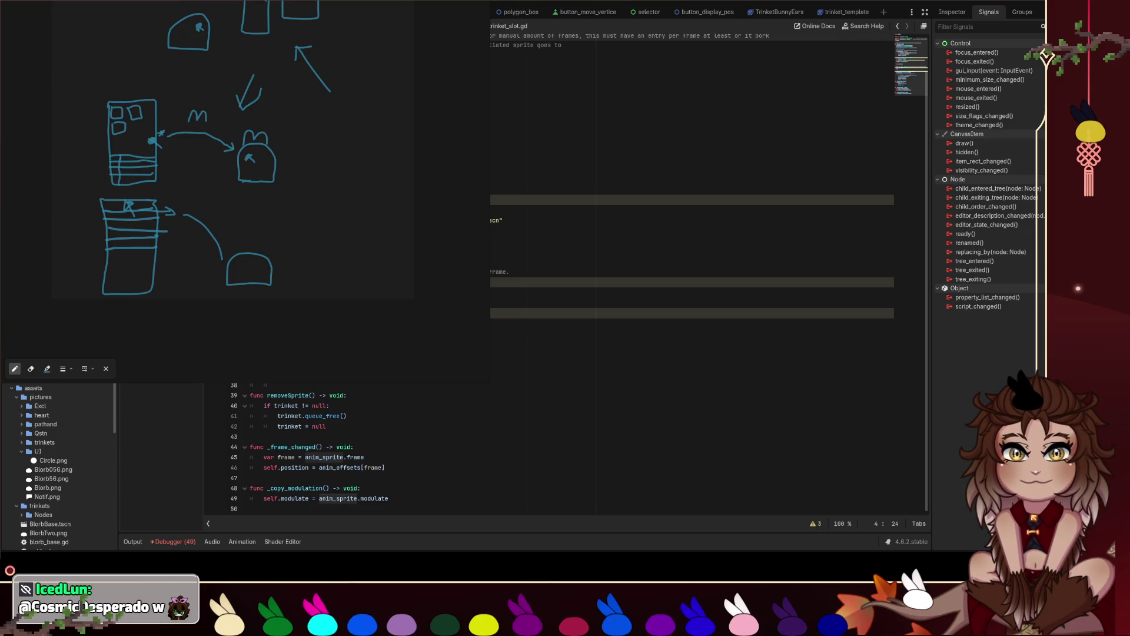
# - Draw a box beside the rounded blob and mark a trinket inside its right side
pyautogui.scroll(-5, 240, 144)
pyautogui.scroll(5, 206, 177)
pyautogui.moveTo(219, 178)
pyautogui.mouseDown()
pyautogui.moveTo(237, 180)
pyautogui.moveTo(259, 152)
pyautogui.moveTo(231, 151)
pyautogui.mouseUp()
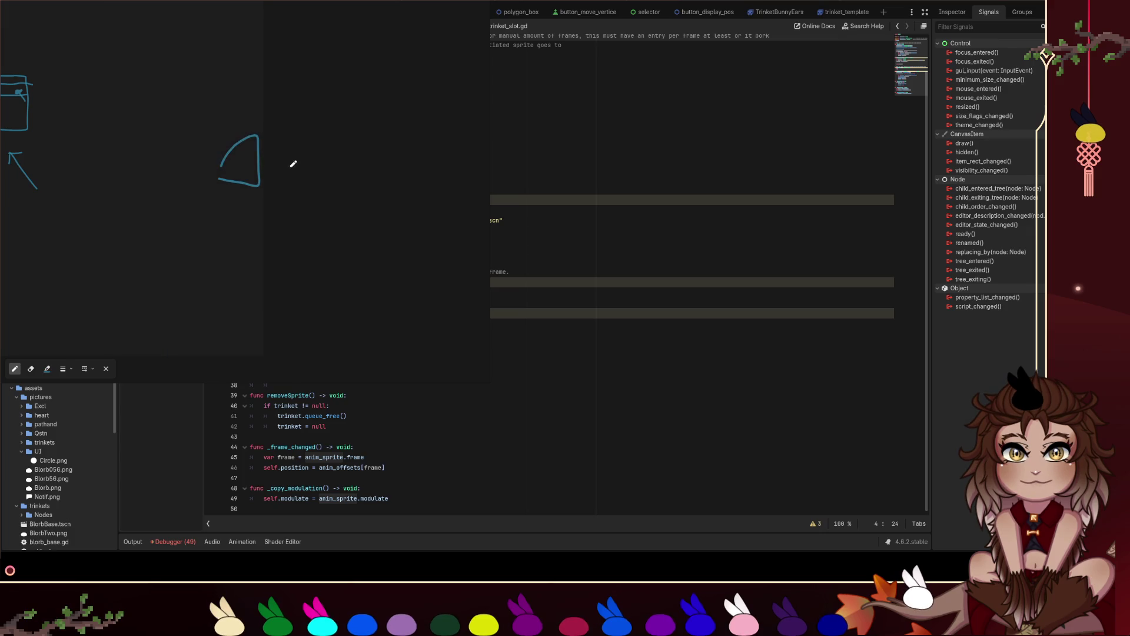
pyautogui.hotkey('ctrl', 'z')
pyautogui.moveTo(228, 190)
pyautogui.mouseDown()
pyautogui.moveTo(268, 187)
pyautogui.moveTo(296, 166)
pyautogui.moveTo(230, 156)
pyautogui.moveTo(230, 191)
pyautogui.mouseUp()
pyautogui.moveTo(302, 179)
pyautogui.mouseDown()
pyautogui.moveTo(282, 164)
pyautogui.moveTo(295, 159)
pyautogui.moveTo(286, 176)
pyautogui.moveTo(251, 151)
pyautogui.moveTo(277, 192)
pyautogui.moveTo(287, 141)
pyautogui.moveTo(253, 138)
pyautogui.moveTo(295, 153)
pyautogui.moveTo(288, 169)
pyautogui.moveTo(270, 161)
pyautogui.moveTo(279, 158)
pyautogui.mouseUp()
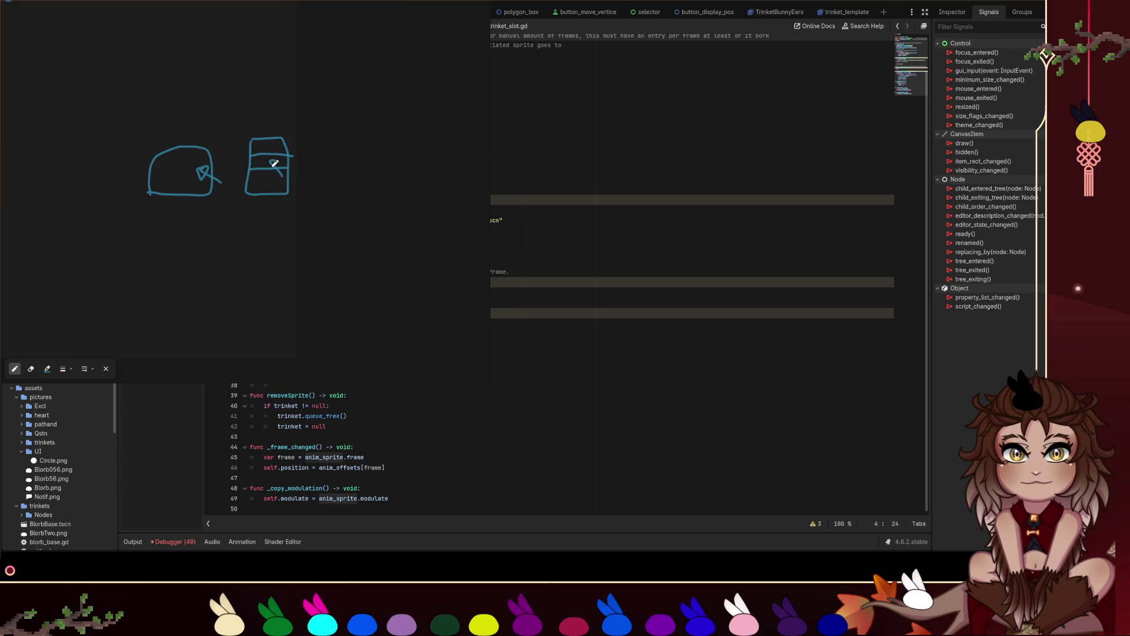
# - Add an extra line into the right-hand box sketch, then zoom out
pyautogui.scroll(-3, 113, 185)
pyautogui.hscroll(-3, 135, 153)
pyautogui.scroll(3, 157, 124)
pyautogui.moveTo(318, 144)
pyautogui.mouseDown()
pyautogui.moveTo(246, 142)
pyautogui.moveTo(282, 154)
pyautogui.mouseUp()
pyautogui.hscroll(3, 294, 188)
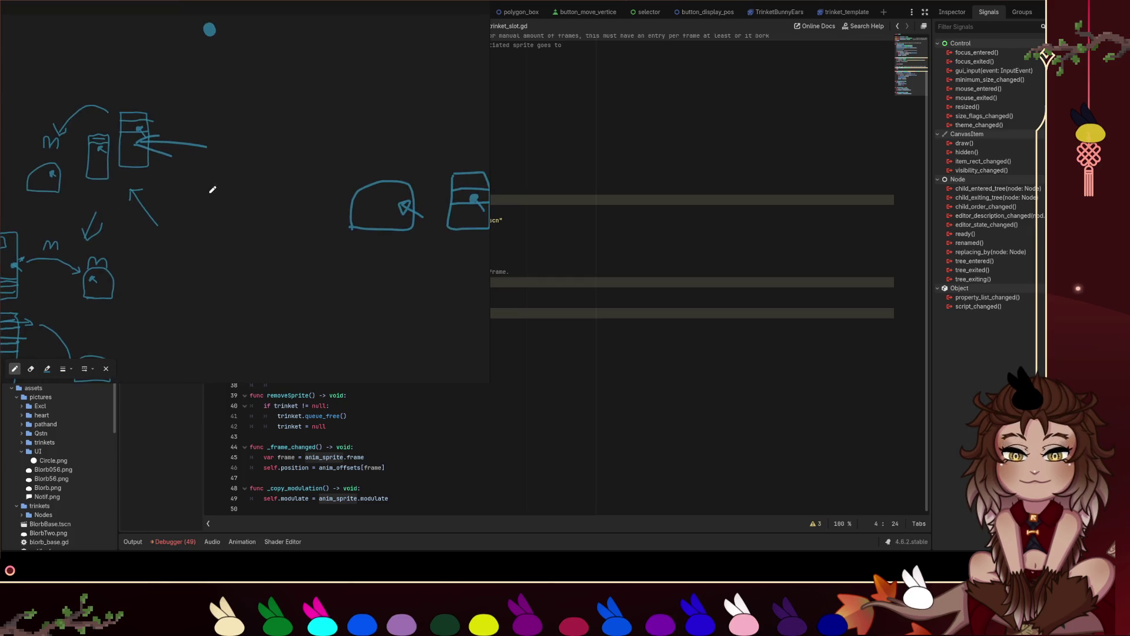
pyautogui.scroll(-2, 241, 191)
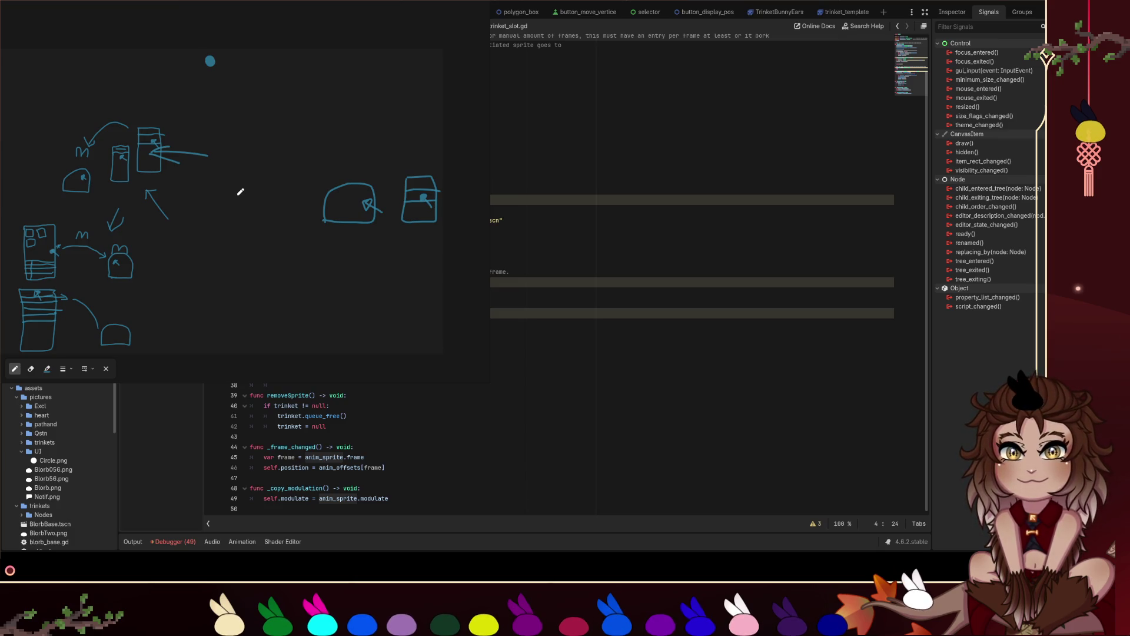
pyautogui.moveTo(399, 162); pyautogui.dragTo(446, 247)
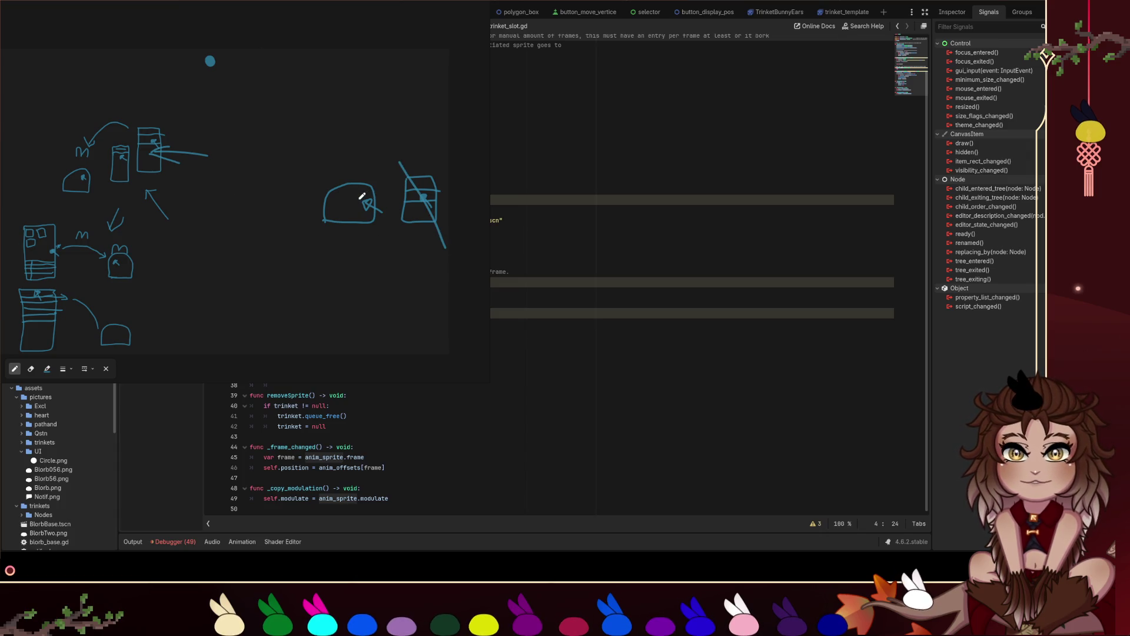
pyautogui.scroll(3, 245, 177)
pyautogui.moveTo(189, 123)
pyautogui.mouseDown()
pyautogui.moveTo(246, 124)
pyautogui.moveTo(246, 230)
pyautogui.moveTo(176, 240)
pyautogui.moveTo(184, 120)
pyautogui.moveTo(194, 121)
pyautogui.mouseUp()
pyautogui.scroll(-3, 388, 282)
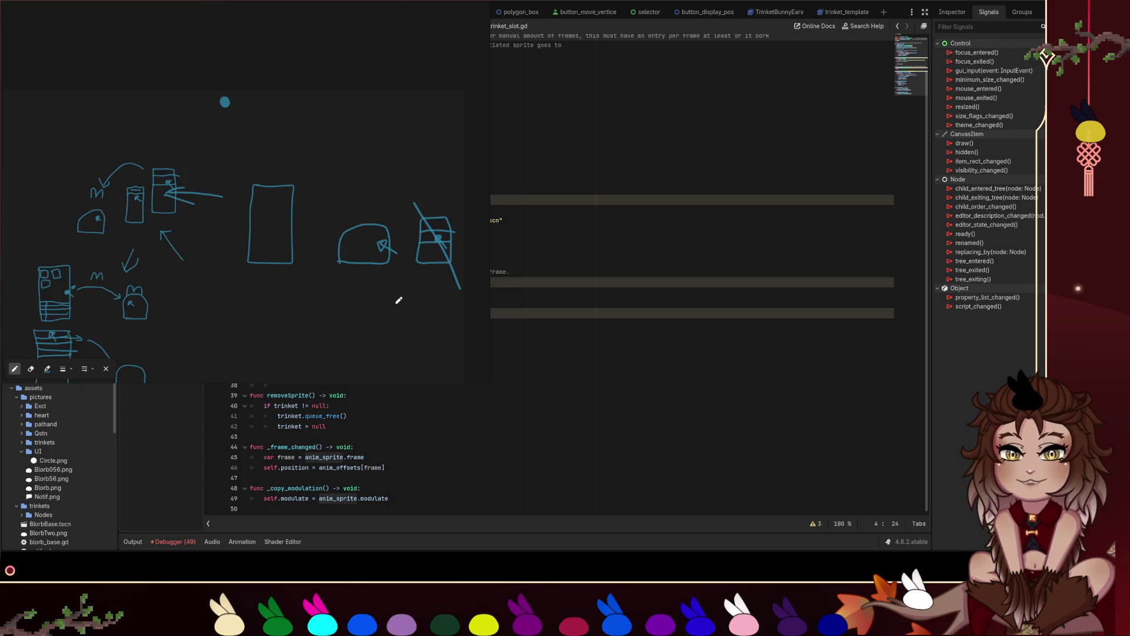
pyautogui.scroll(5, 387, 271)
pyautogui.scroll(-3, 387, 271)
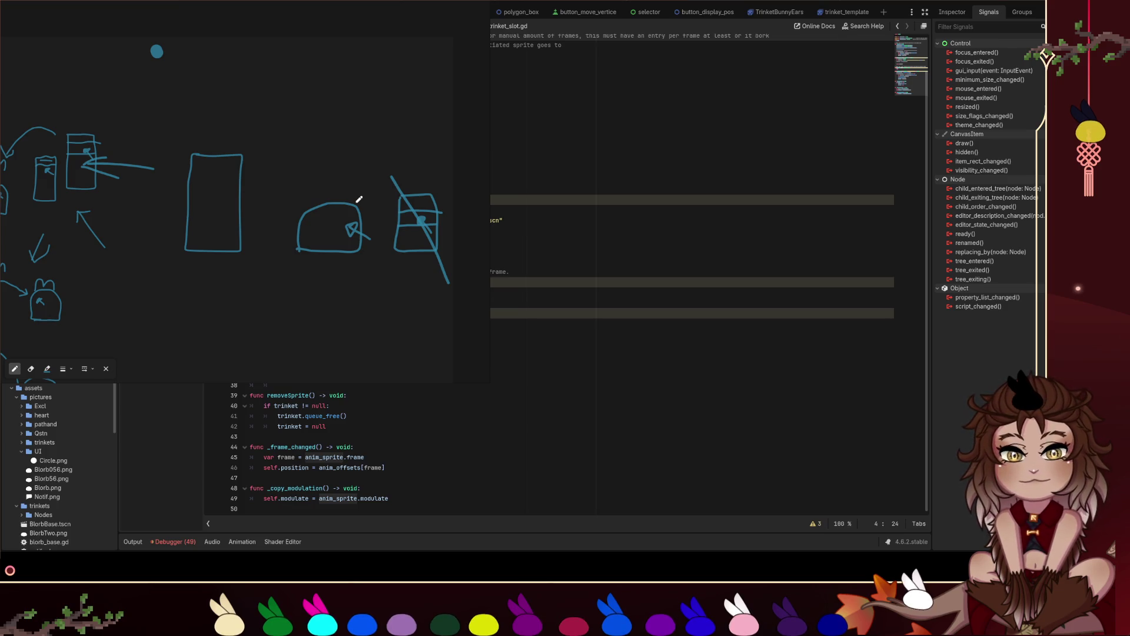
pyautogui.hotkey('ctrl', 'z')
pyautogui.hotkey('ctrl', 'z')
pyautogui.hotkey('ctrl', 'z')
pyautogui.press('p')
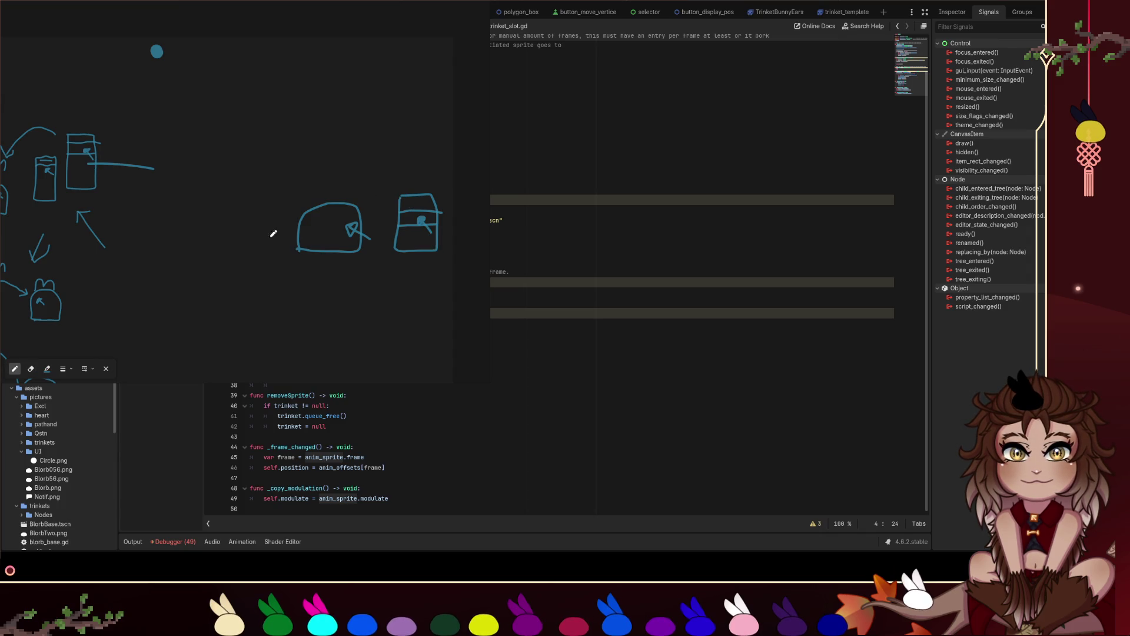
pyautogui.moveTo(171, 227); pyautogui.dragTo(290, 202)
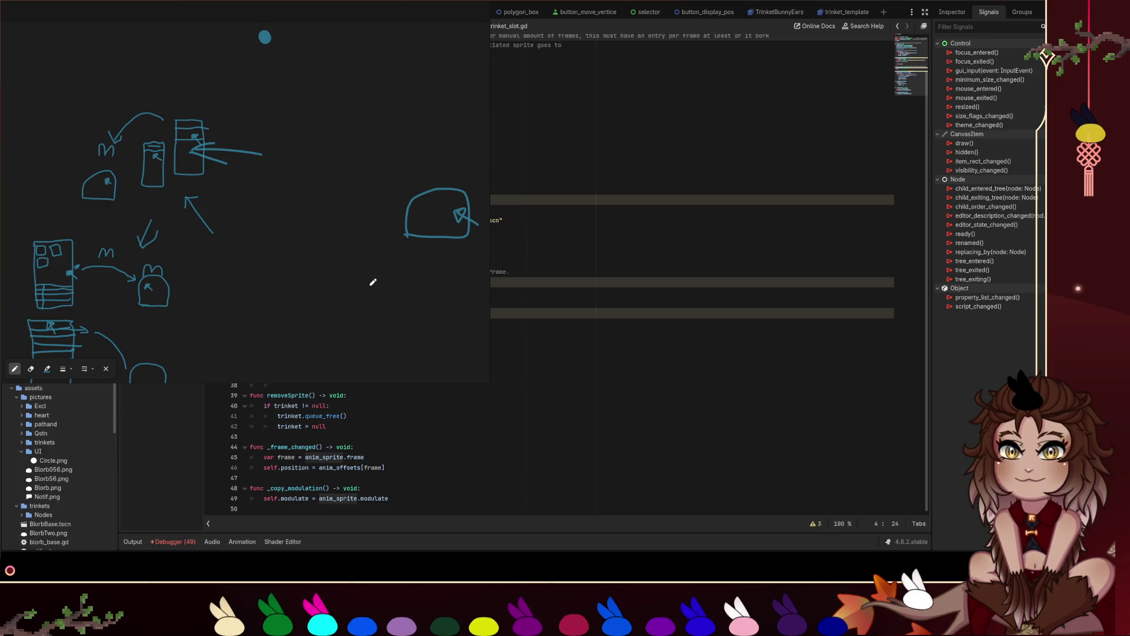
pyautogui.scroll(-4, 365, 280)
pyautogui.moveTo(321, 256); pyautogui.dragTo(372, 250)
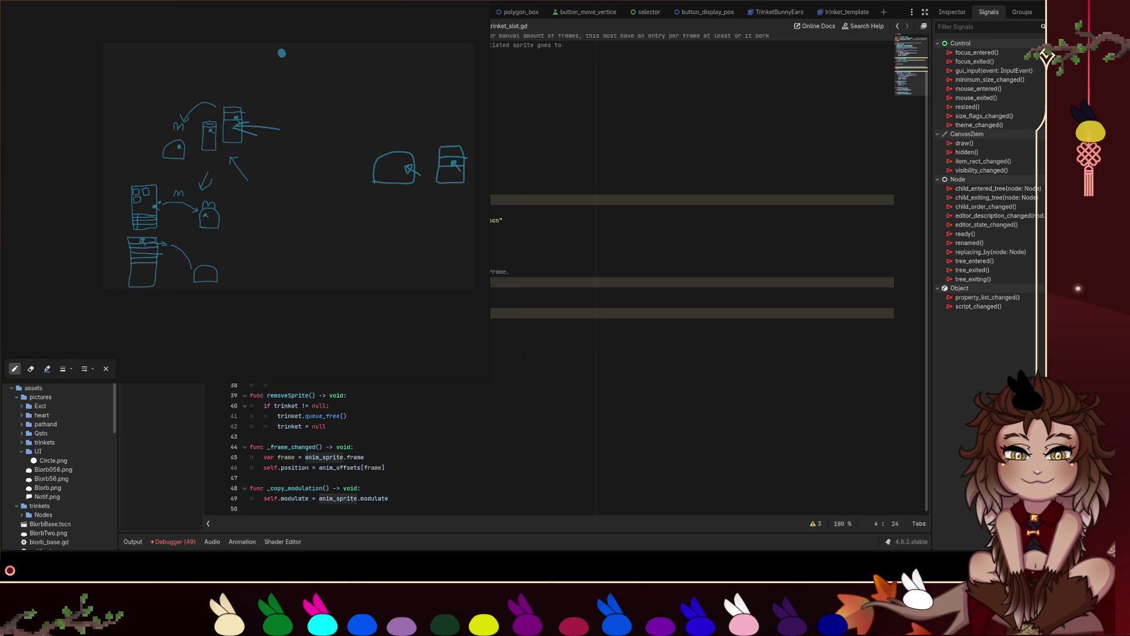
pyautogui.scroll(5, 212, 145)
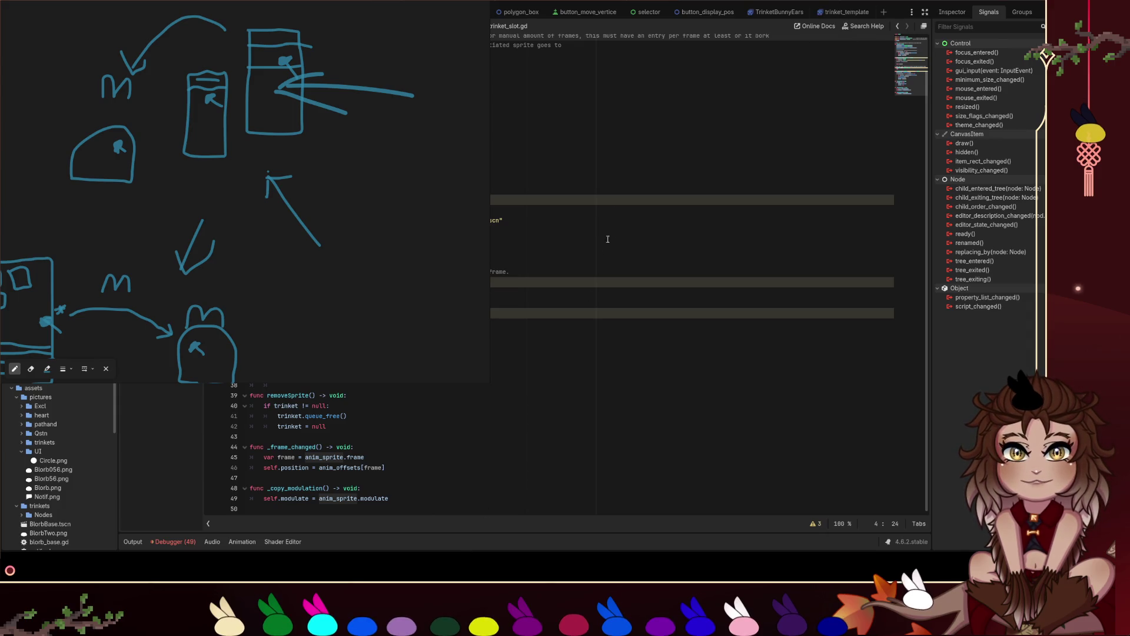
pyautogui.scroll(2, 566, 296)
pyautogui.click(577, 286)
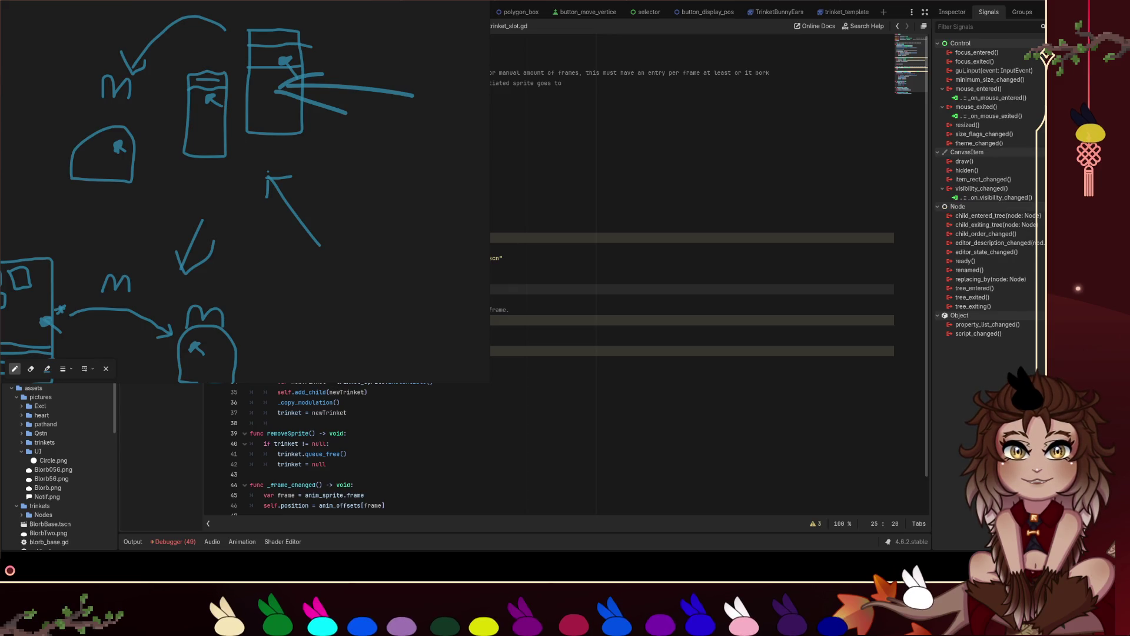
# - Place the caret on lines 9–10 of trinket_slot.gd and review the script
pyautogui.click(577, 124)
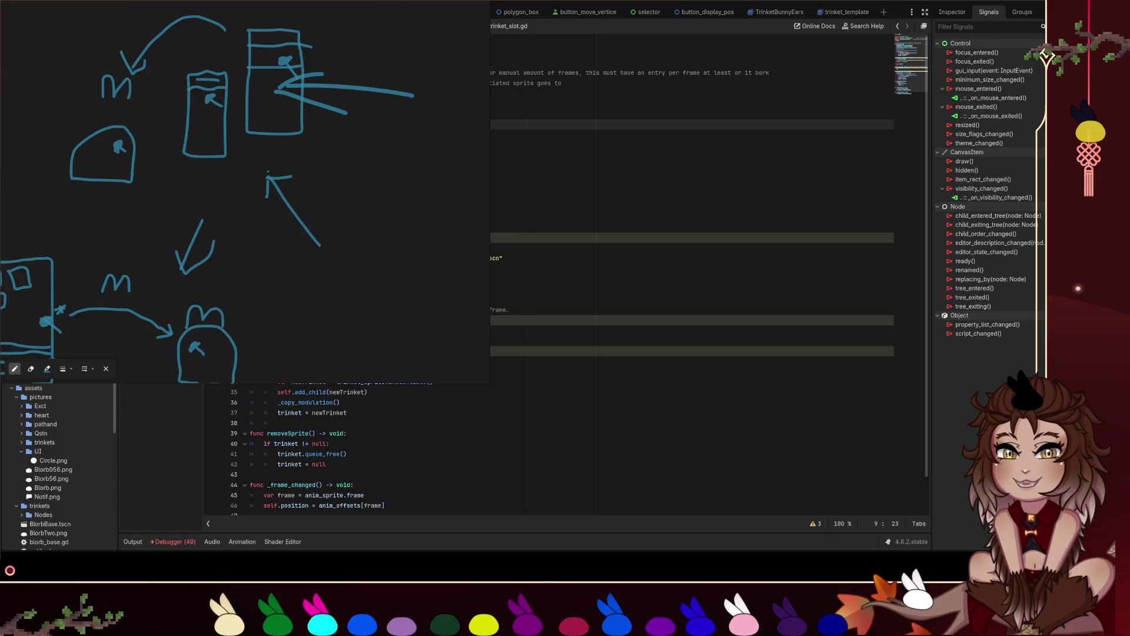
pyautogui.click(576, 134)
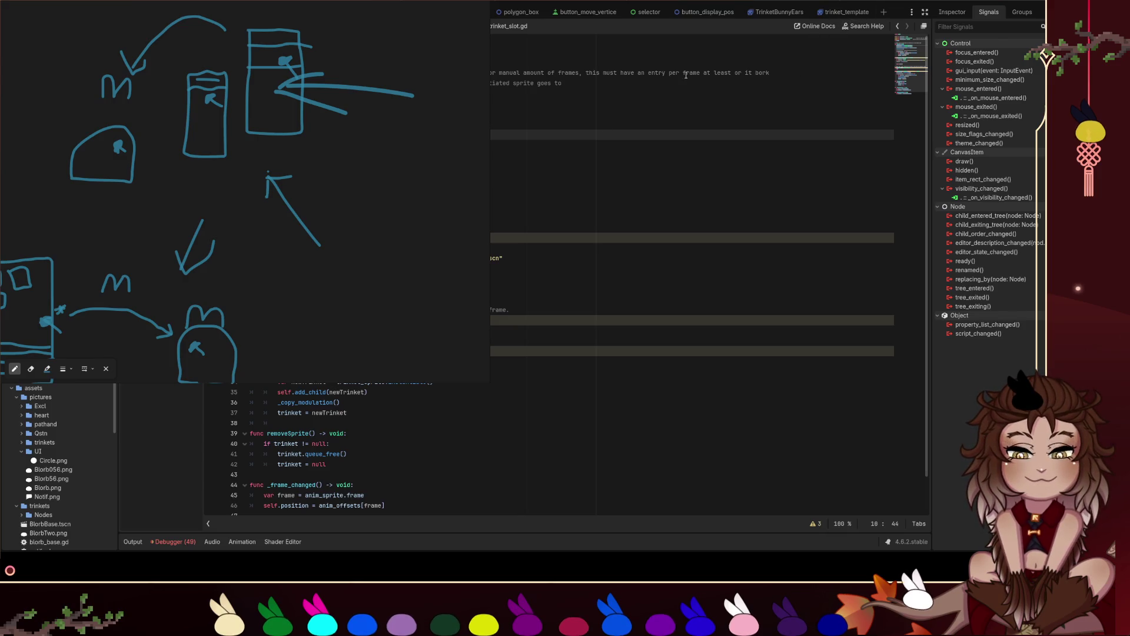
pyautogui.scroll(-1, 692, 265)
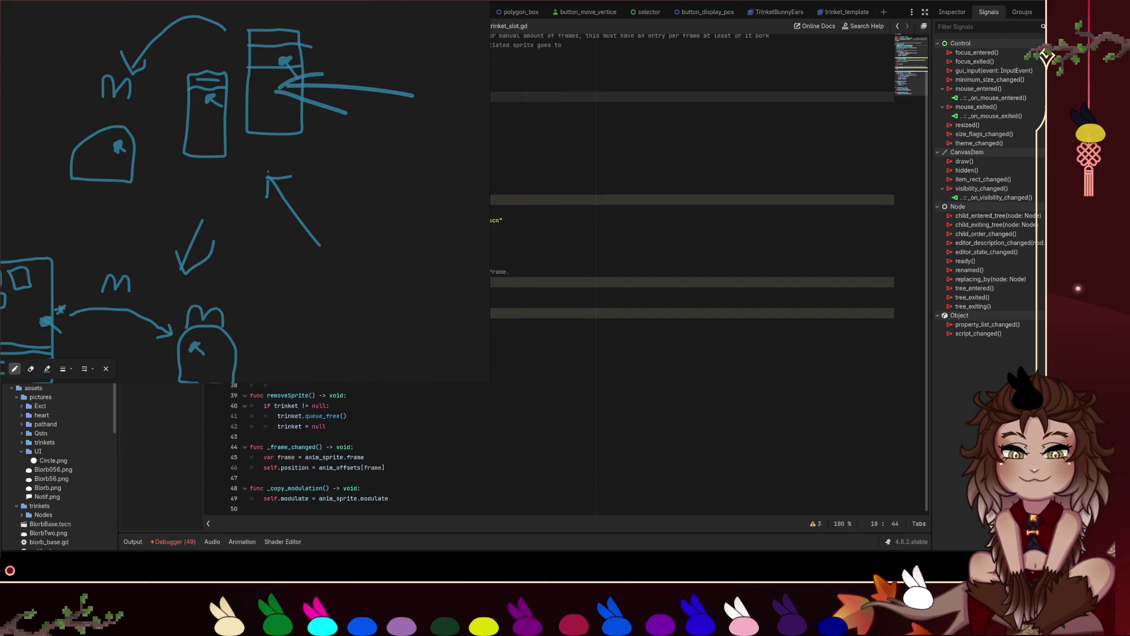
pyautogui.scroll(1, 692, 264)
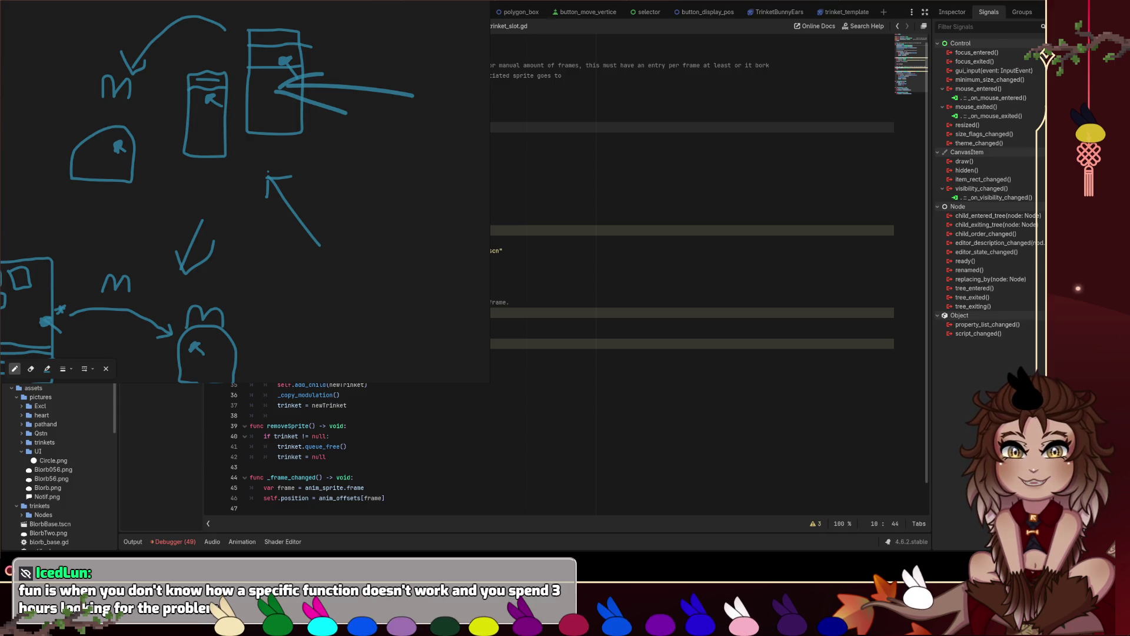
pyautogui.scroll(1, 691, 271)
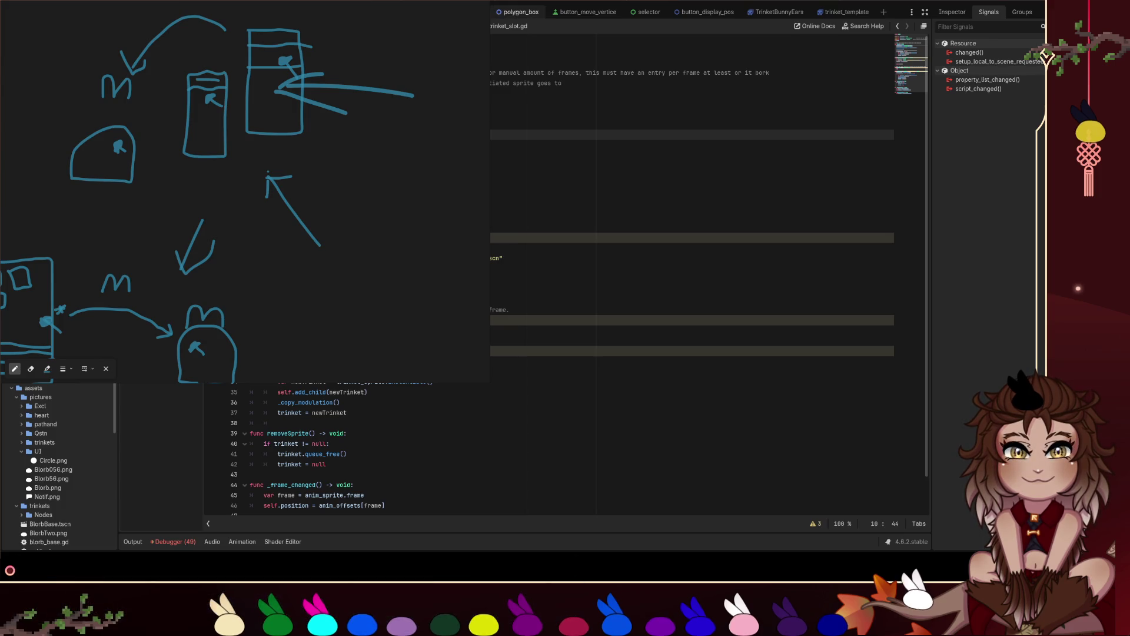
# - Bring up the polygon_box scene in the editor
pyautogui.click(511, 12)
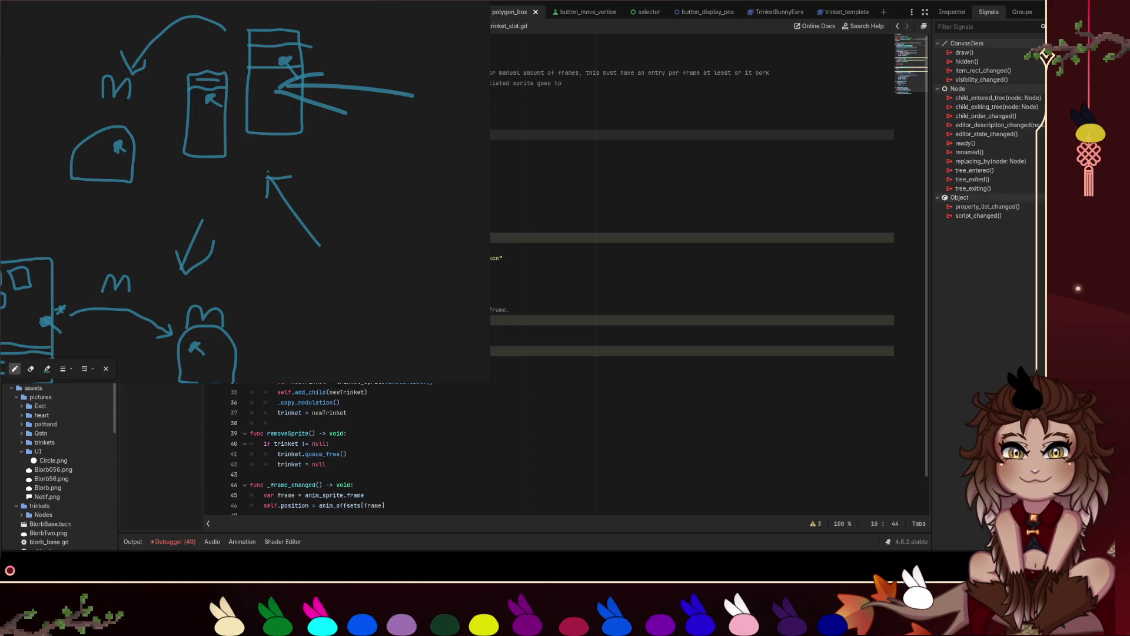
pyautogui.scroll(-2, 565, 271)
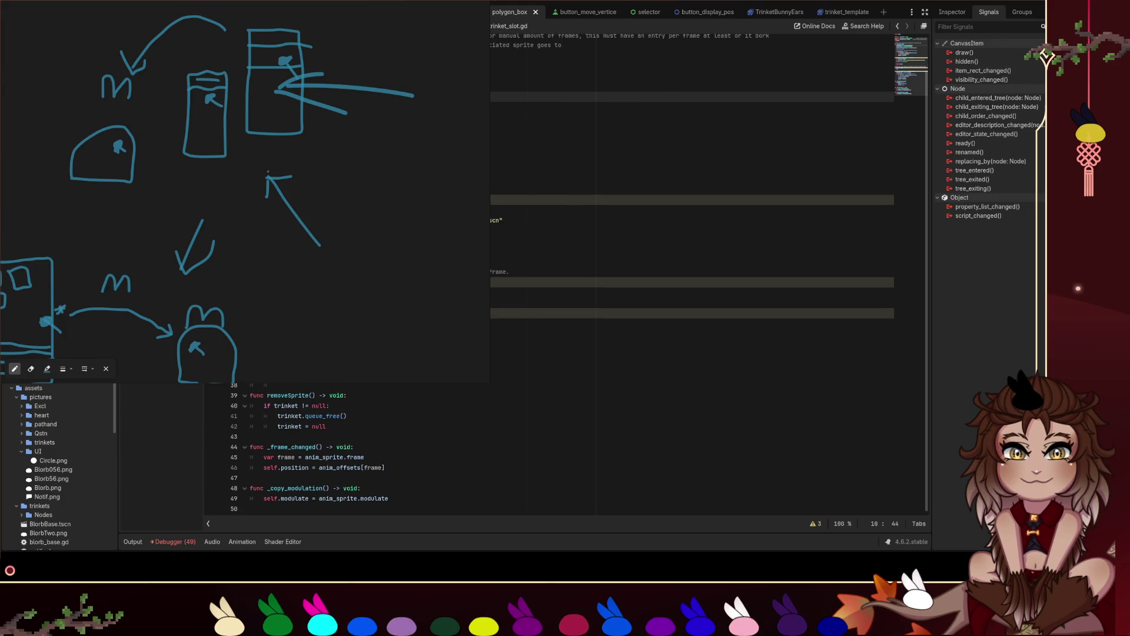
pyautogui.scroll(2, 565, 270)
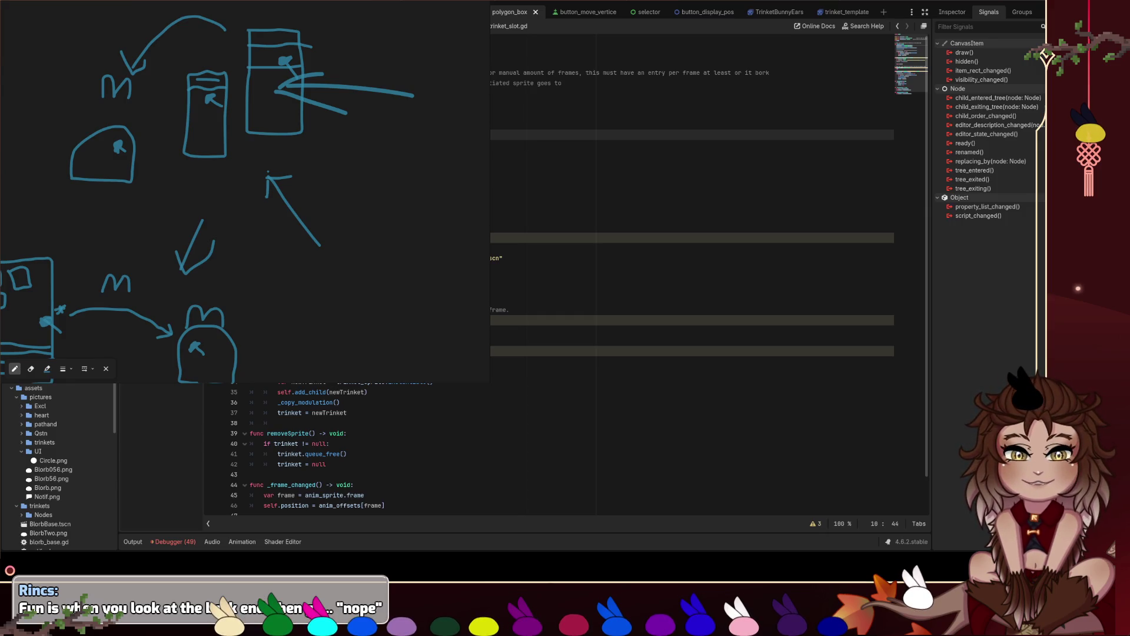
pyautogui.scroll(-5, 259, 237)
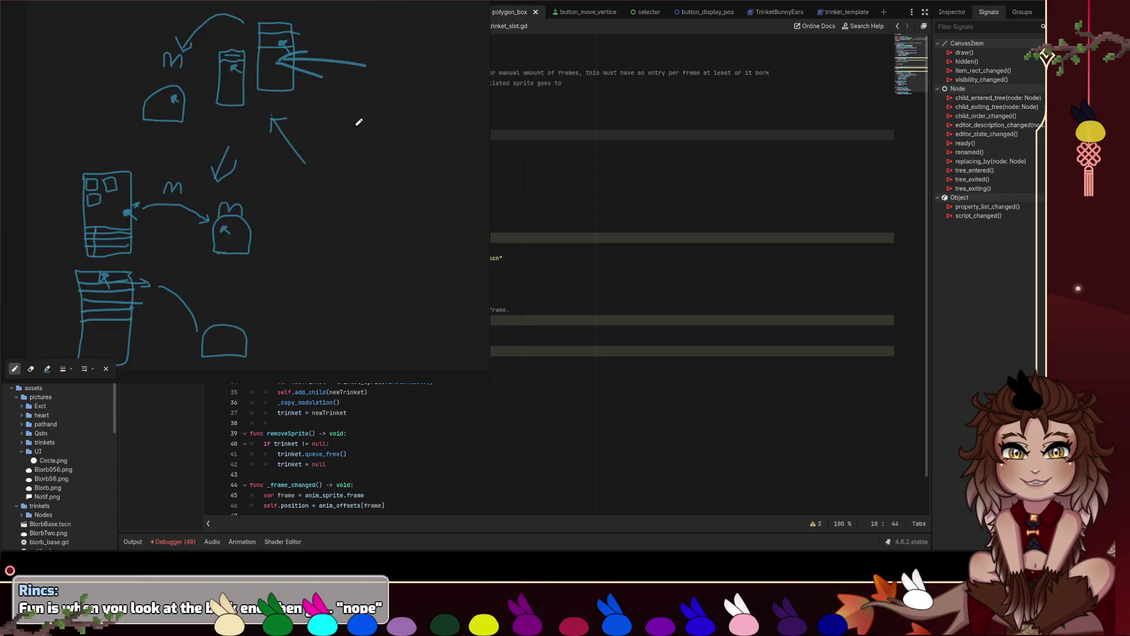
# - Zoom out on the sketch and draw an arc above the top boxes
pyautogui.scroll(1, 319, 167)
pyautogui.scroll(-1, 266, 197)
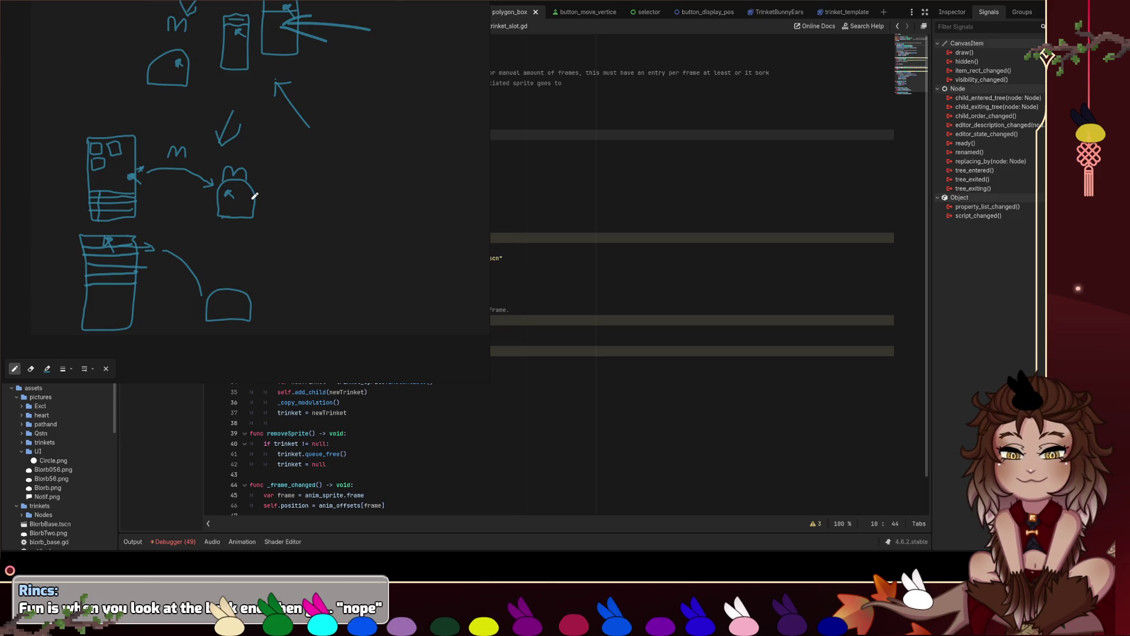
pyautogui.scroll(-1, 254, 195)
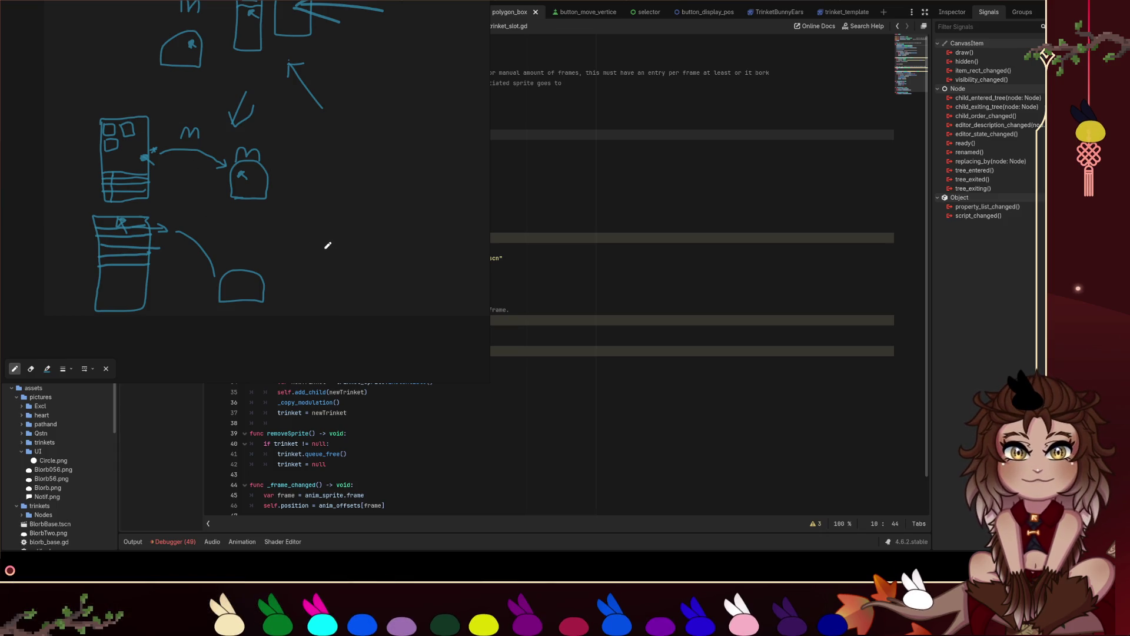
pyautogui.scroll(4, 356, 111)
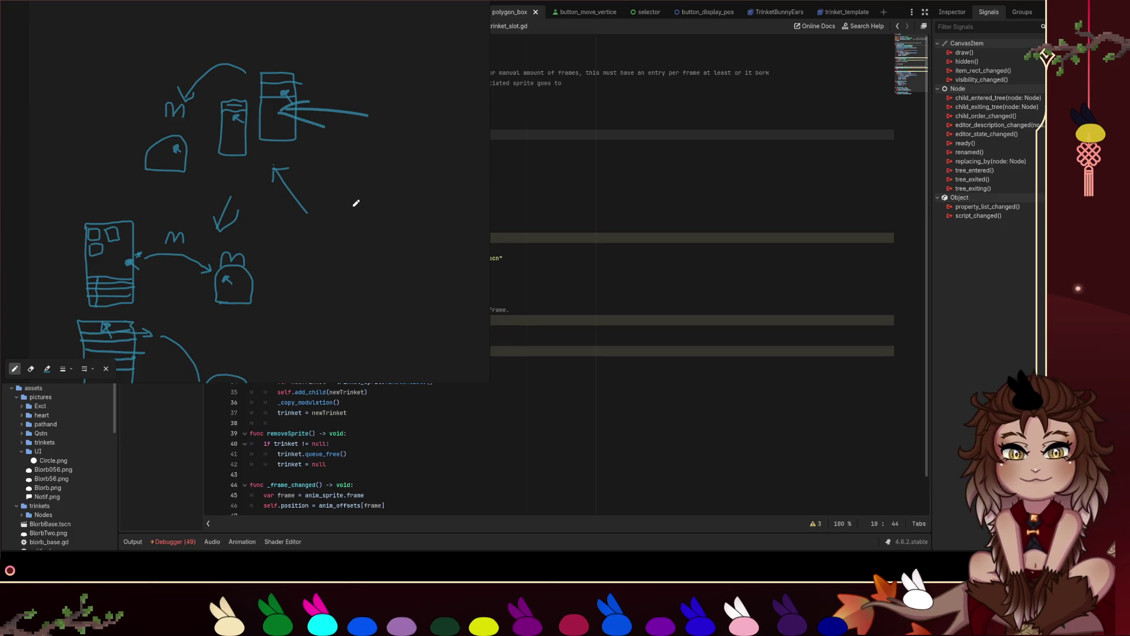
pyautogui.moveTo(320, 220)
pyautogui.mouseDown()
pyautogui.moveTo(343, 156)
pyautogui.moveTo(332, 227)
pyautogui.mouseUp()
pyautogui.moveTo(187, 97)
pyautogui.mouseDown()
pyautogui.moveTo(213, 53)
pyautogui.moveTo(236, 63)
pyautogui.moveTo(256, 47)
pyautogui.moveTo(277, 65)
pyautogui.mouseUp()
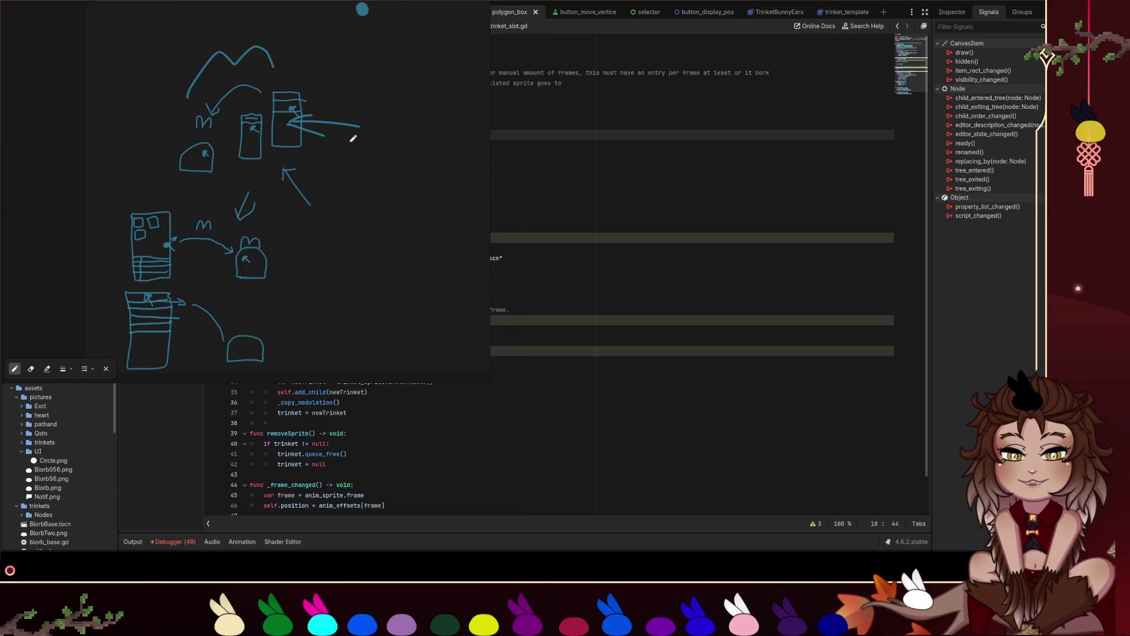
# - Zoom into the lower sketch and draw a curved stroke right of the bunny shape
pyautogui.moveTo(353, 126); pyautogui.dragTo(408, 45)
pyautogui.scroll(2, 290, 200)
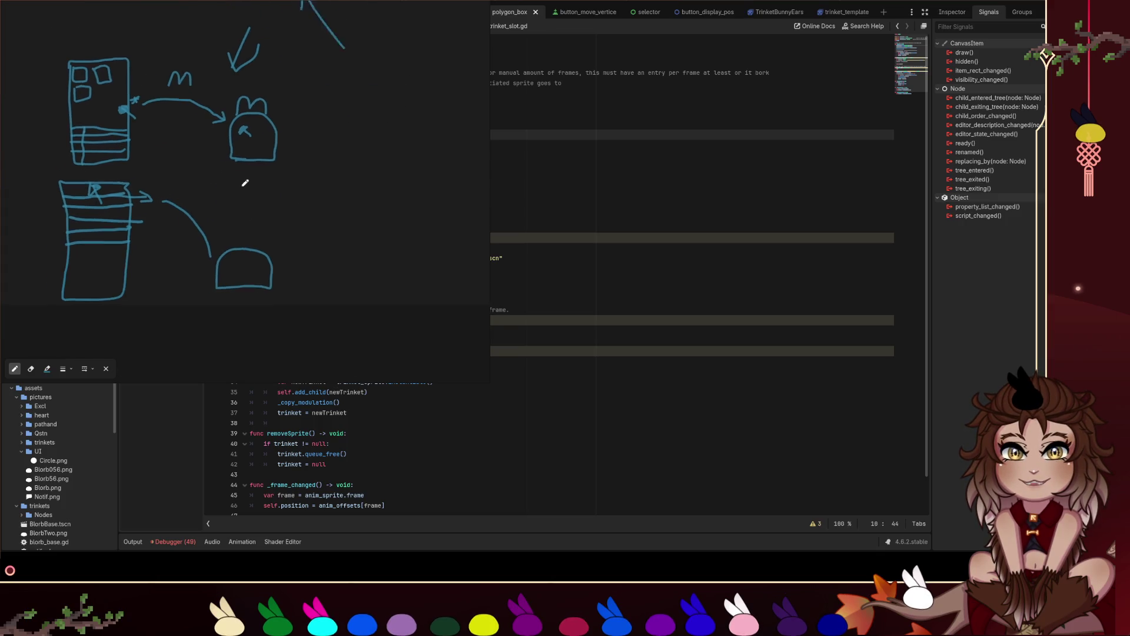
pyautogui.moveTo(295, 176); pyautogui.dragTo(334, 201)
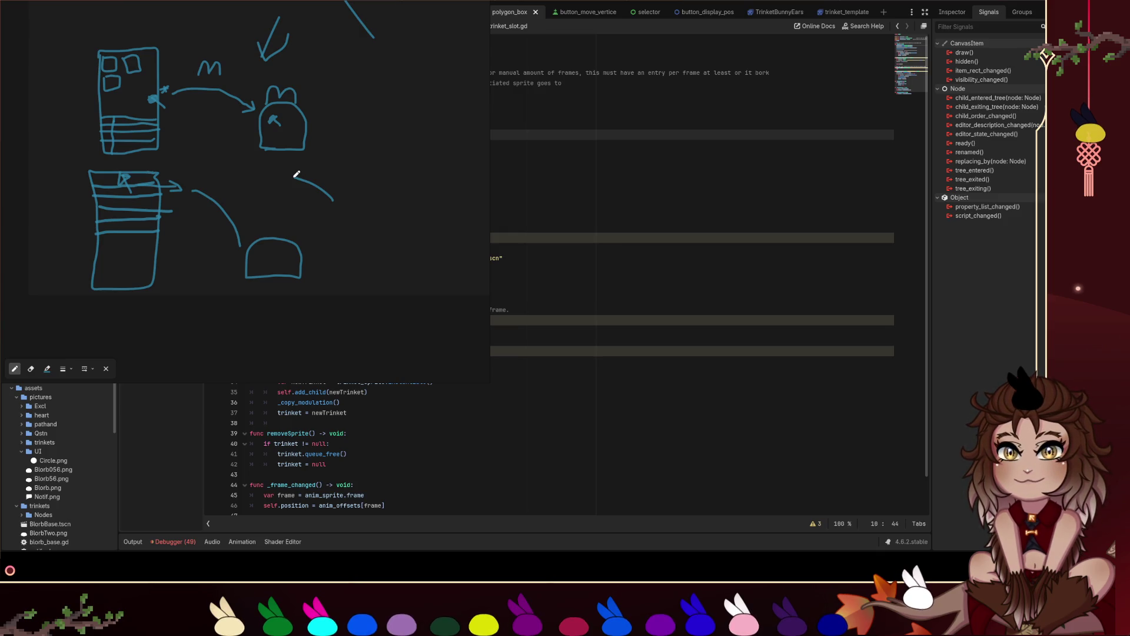
pyautogui.scroll(5, 343, 92)
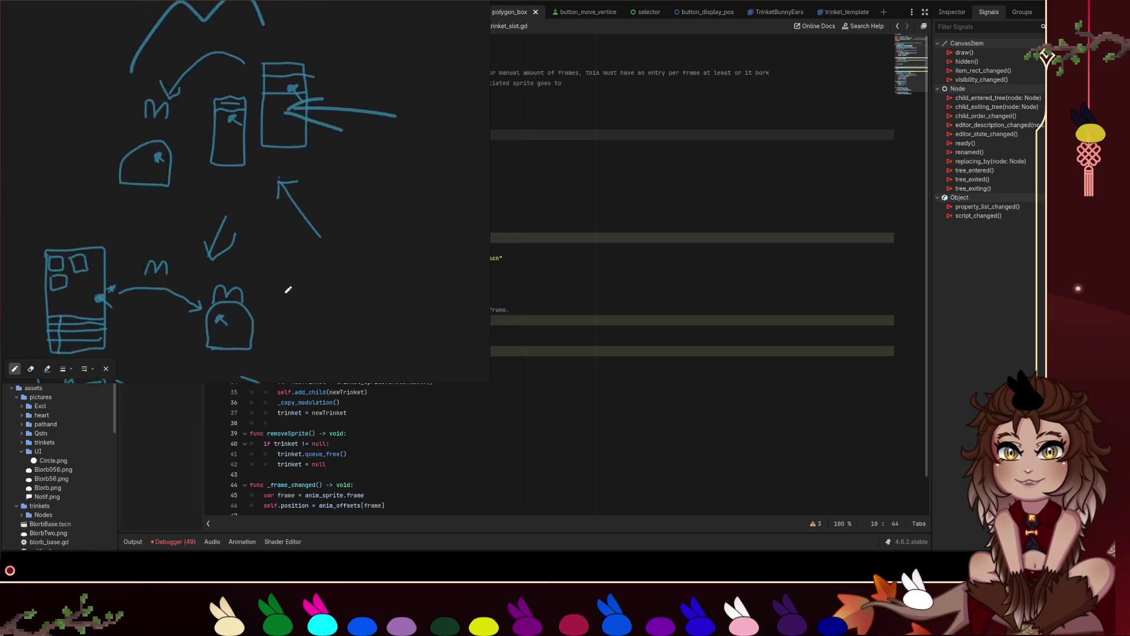
pyautogui.scroll(-3, 331, 210)
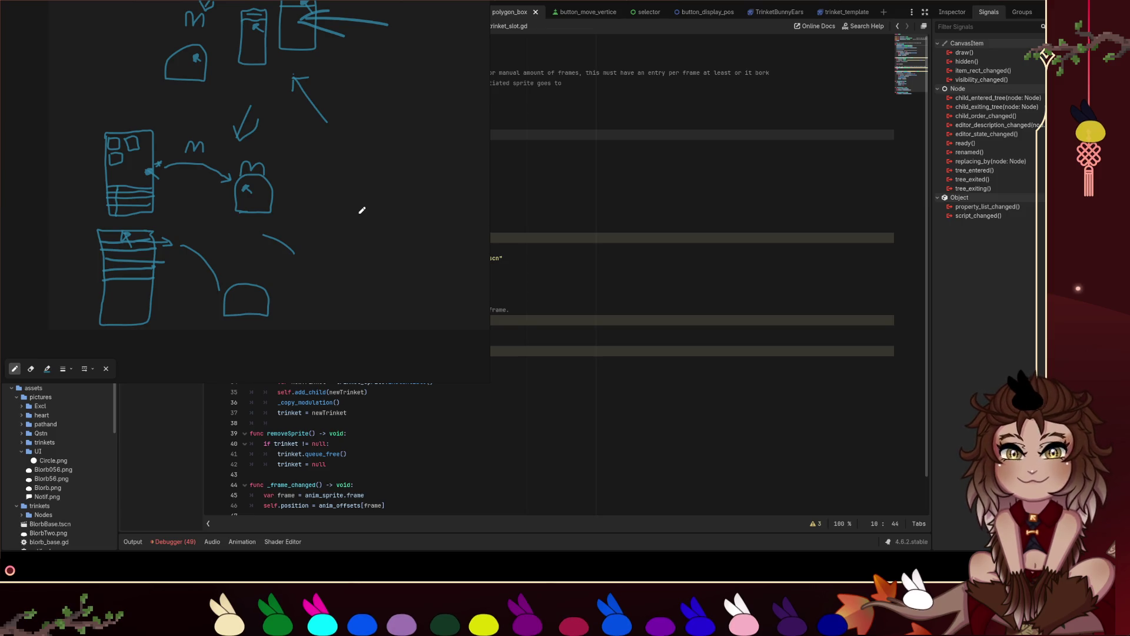
# - Undo the stray curved stroke, then go from trinket_slot.gd to the 2D canvas with Ctrl+F1
pyautogui.hotkey('ctrl', 'z')
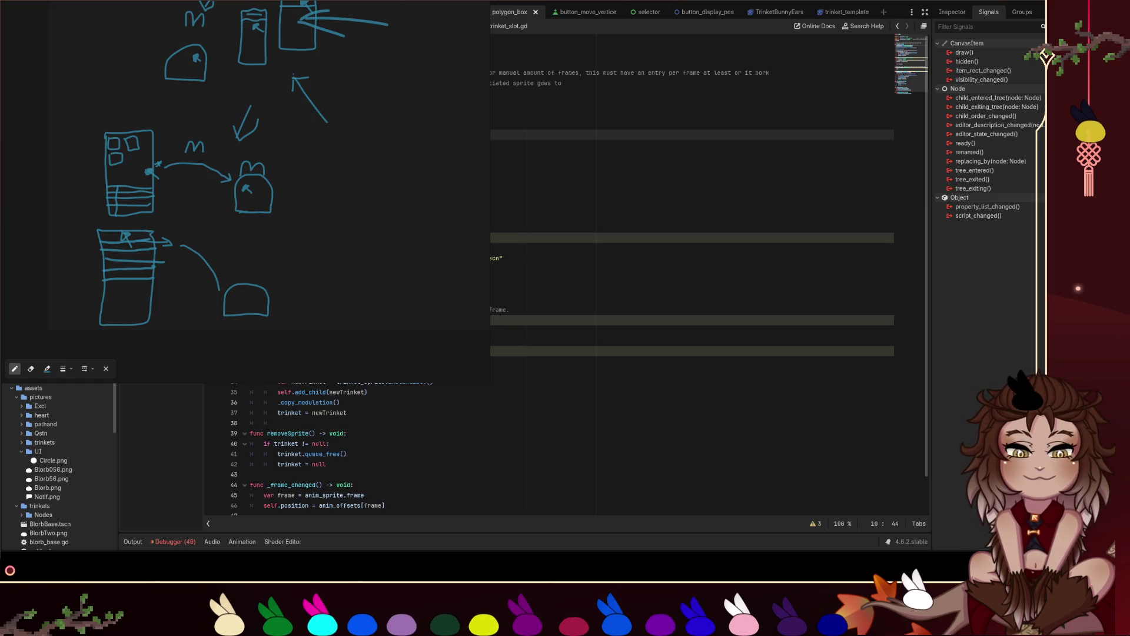
pyautogui.click(551, 153)
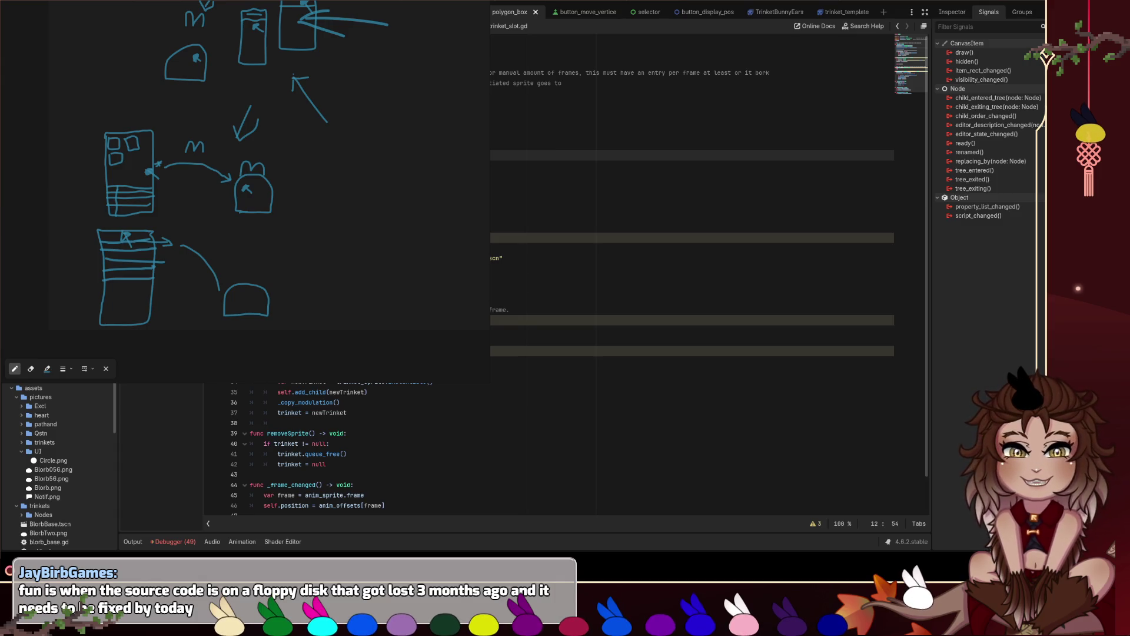
pyautogui.hotkey('ctrl', 'F1')
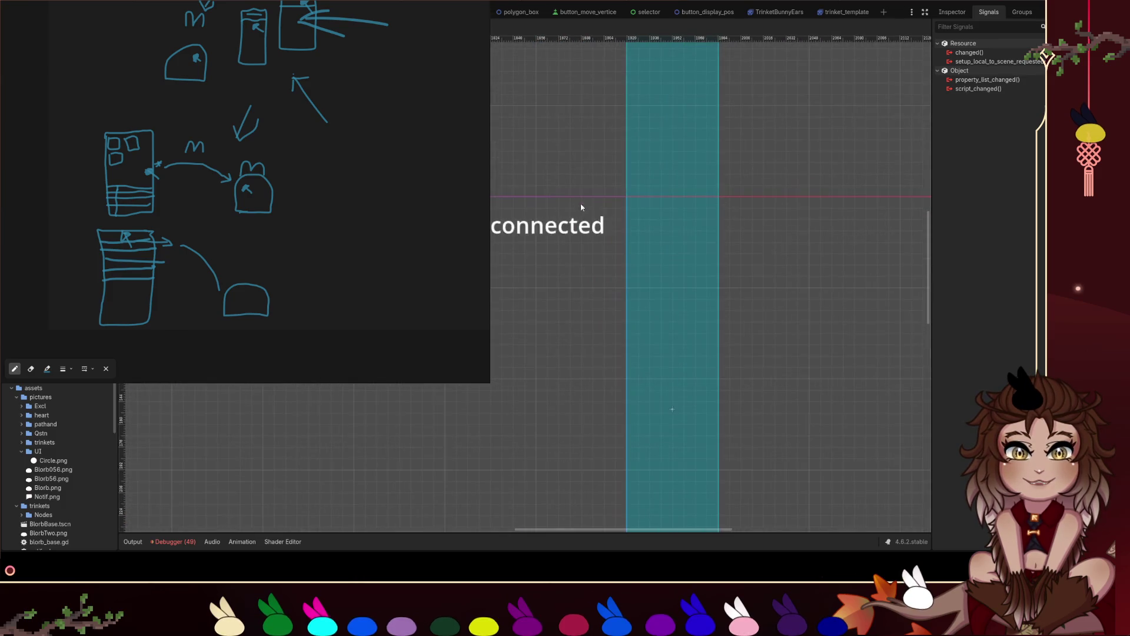
pyautogui.scroll(2, 580, 205)
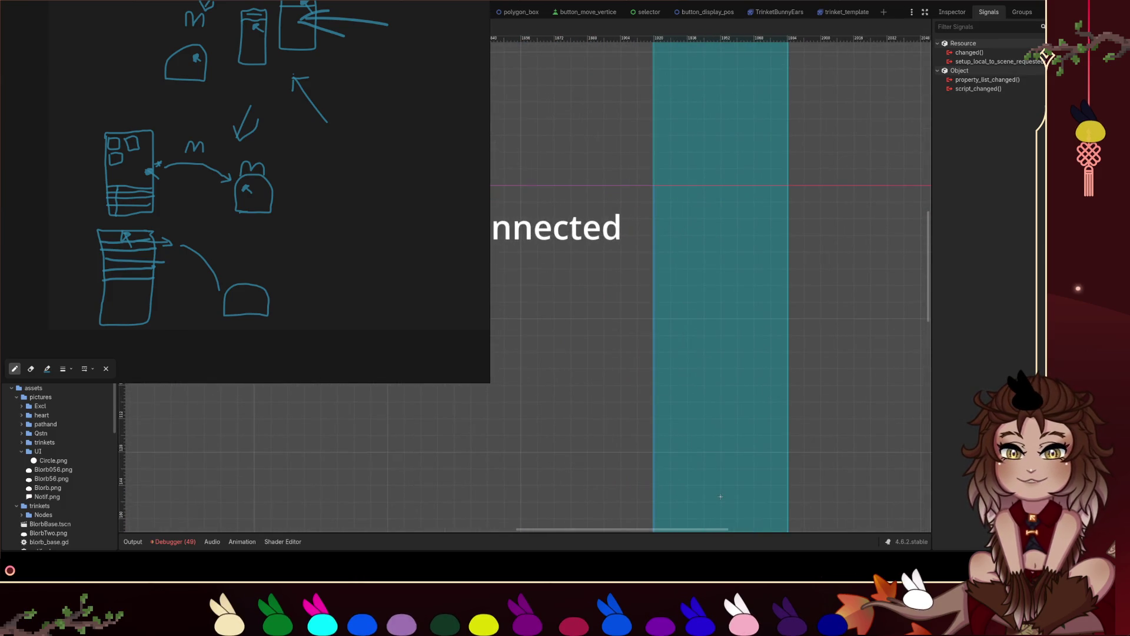
pyautogui.click(721, 496)
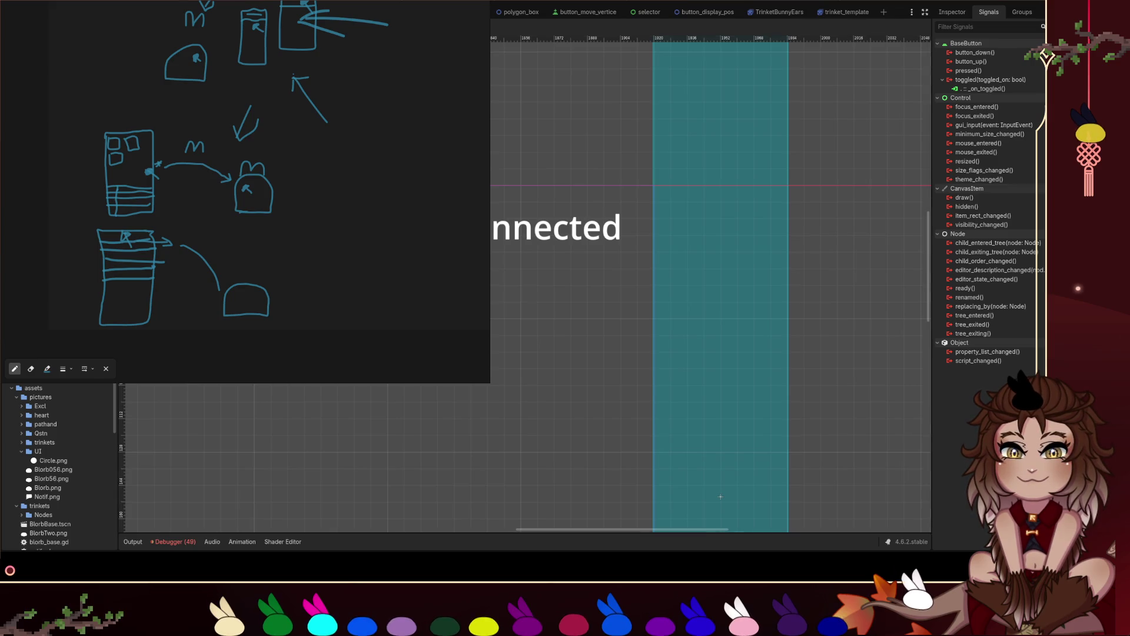
pyautogui.hotkey('ctrl', 'F3')
pyautogui.click(494, 505)
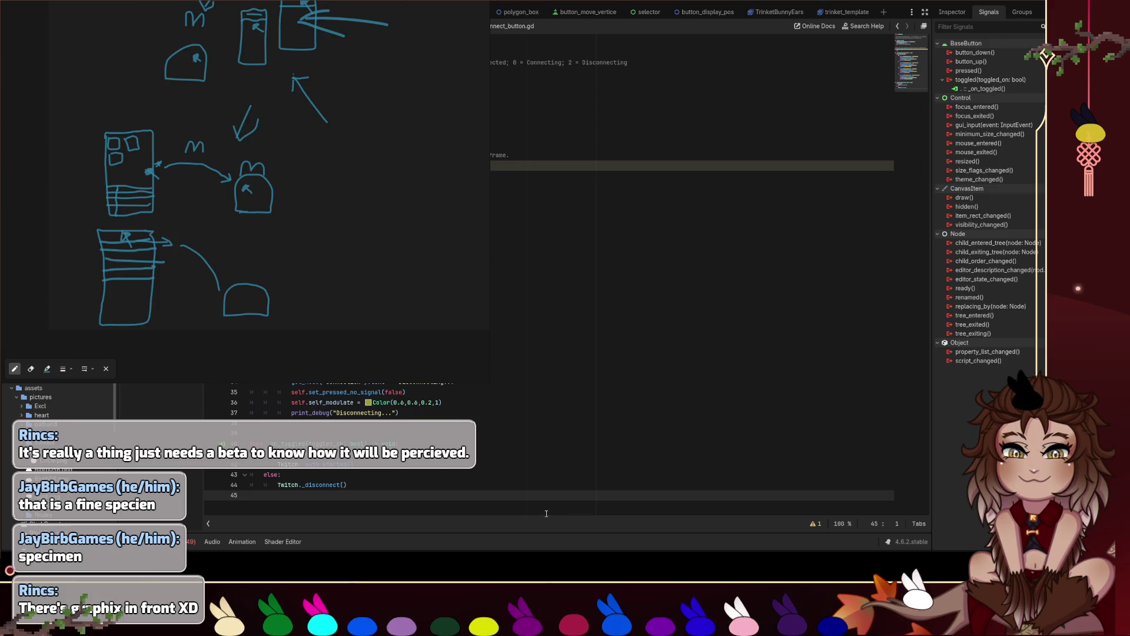
pyautogui.click(588, 257)
pyautogui.press('Down')
pyautogui.press('Down')
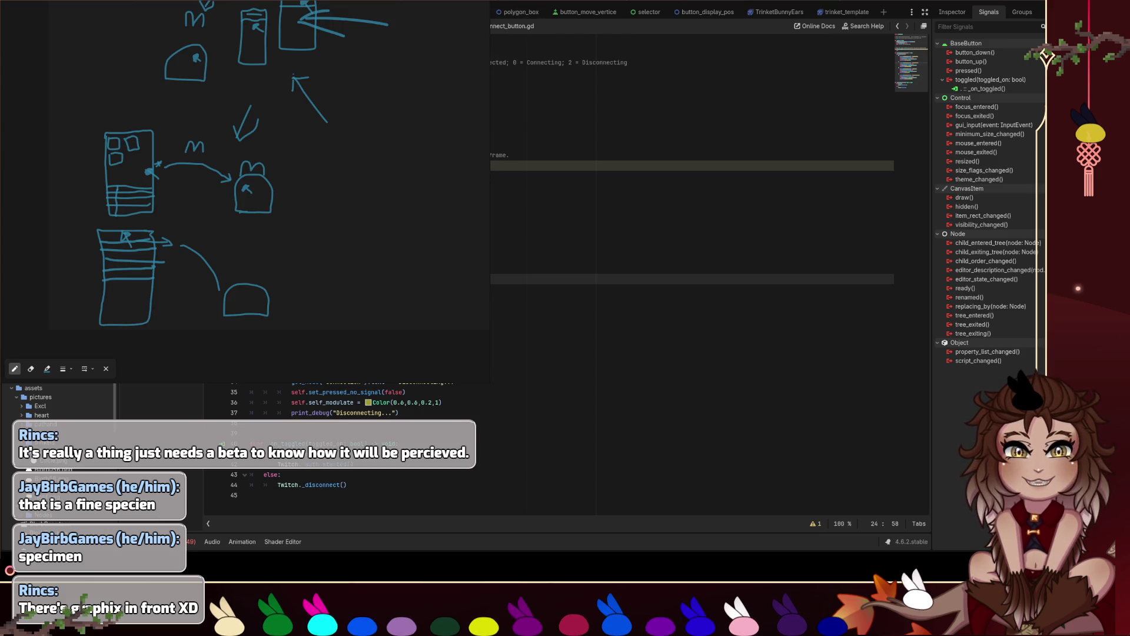
pyautogui.hotkey('ctrl', 'F1')
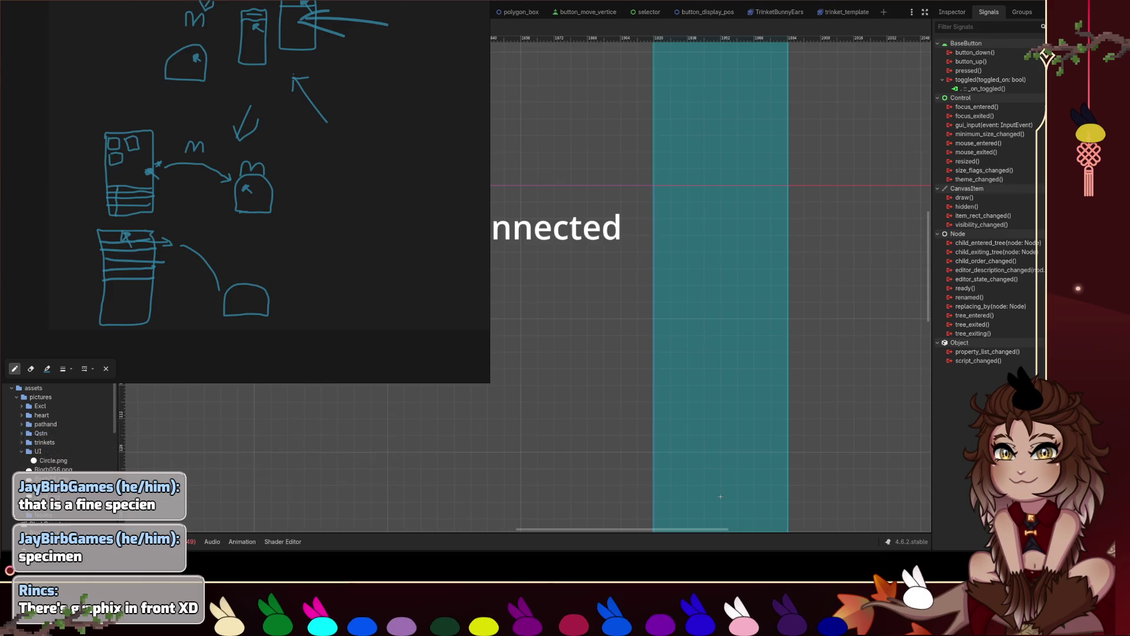
pyautogui.press('Escape')
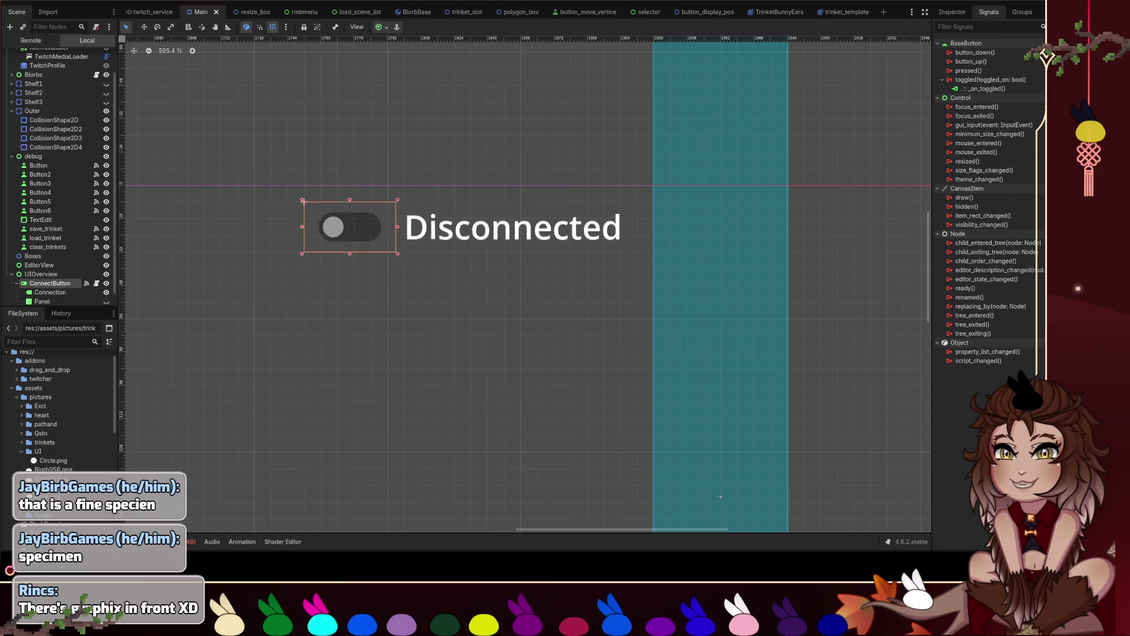
# - Select the ConnectButton and show its Inspector properties with Toggle Mode enabled
pyautogui.click(300, 272)
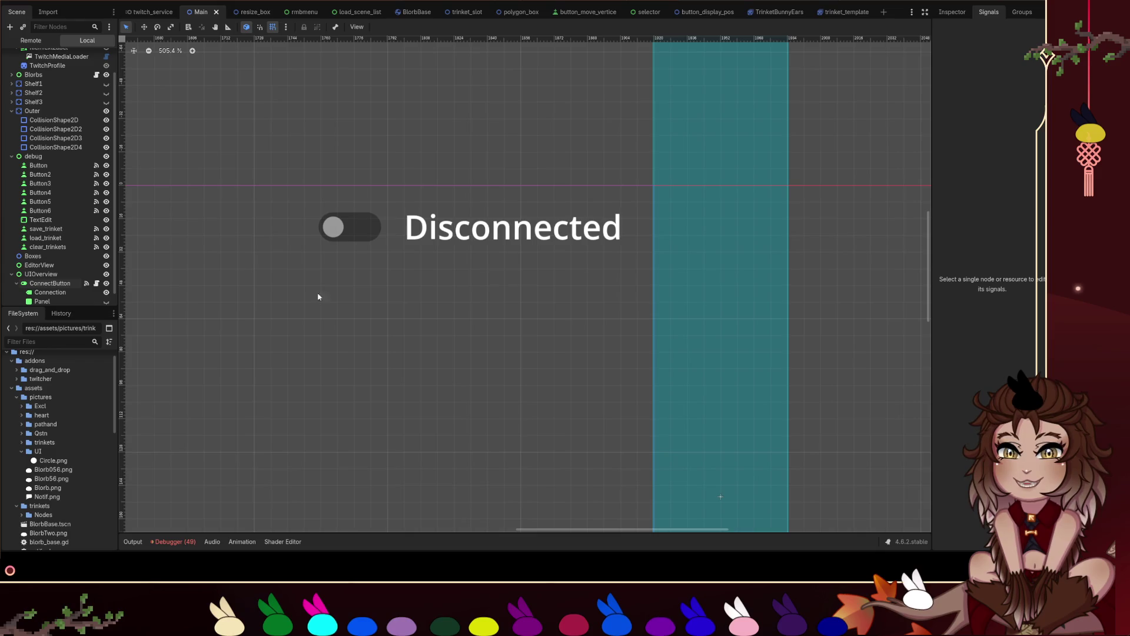
pyautogui.click(355, 231)
pyautogui.click(952, 12)
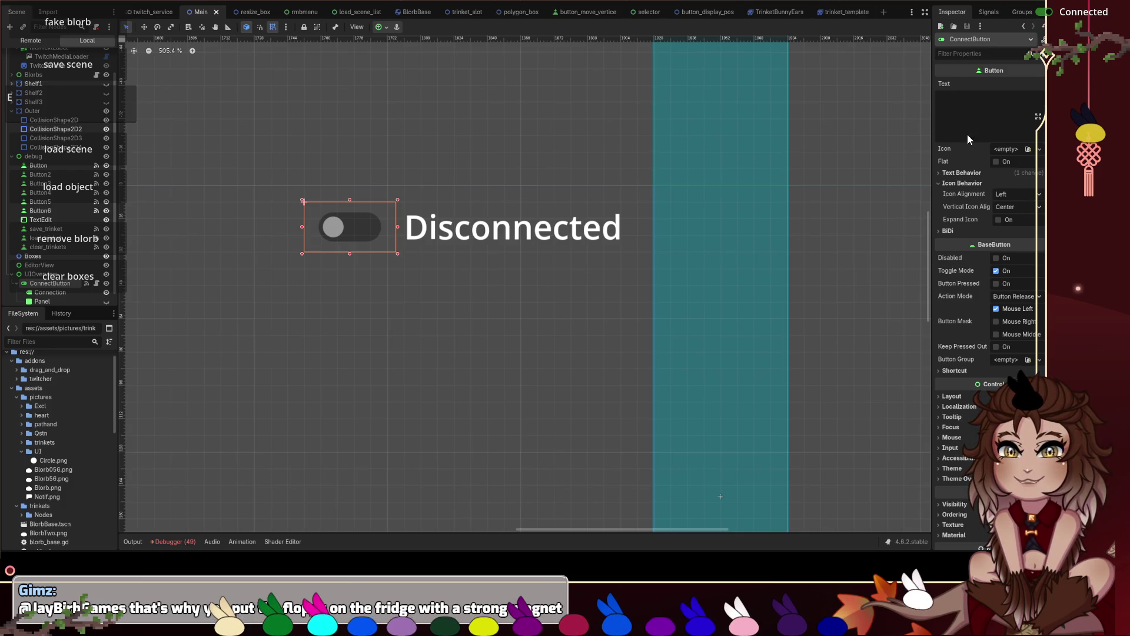
pyautogui.press('F8')
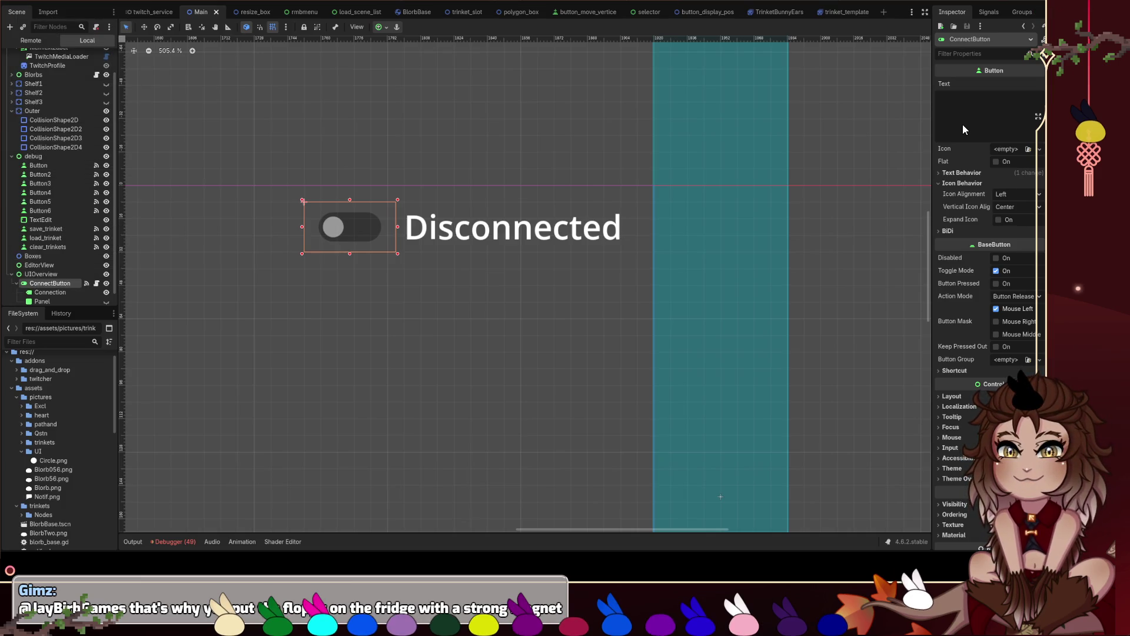
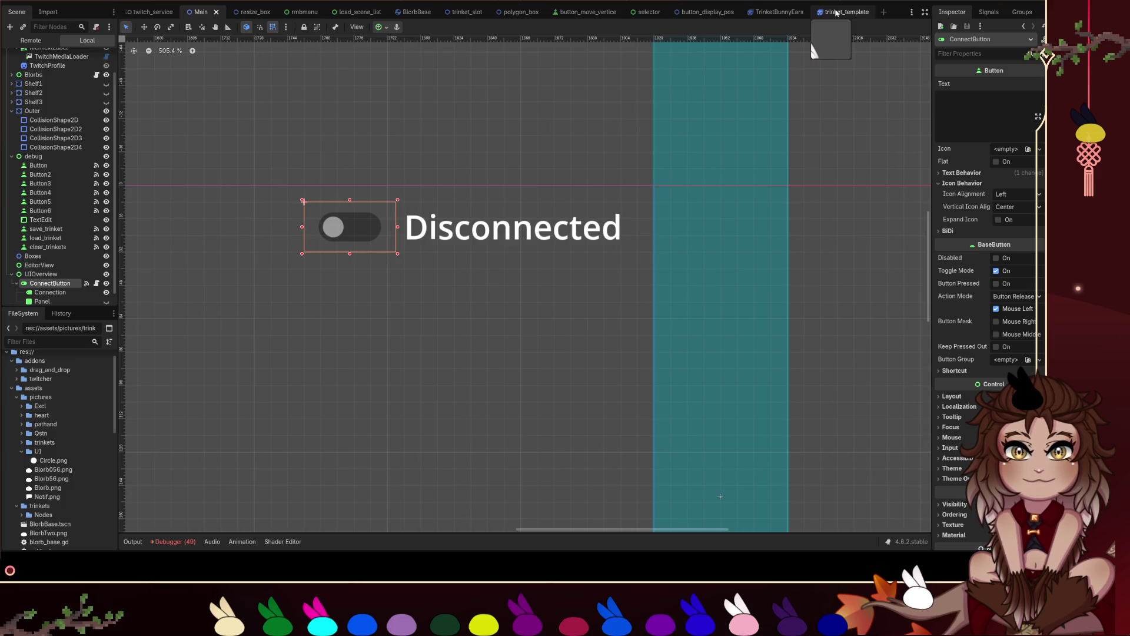
# - Switch to the trinket_template scene and open its attached trinket_template.gd script
pyautogui.click(836, 12)
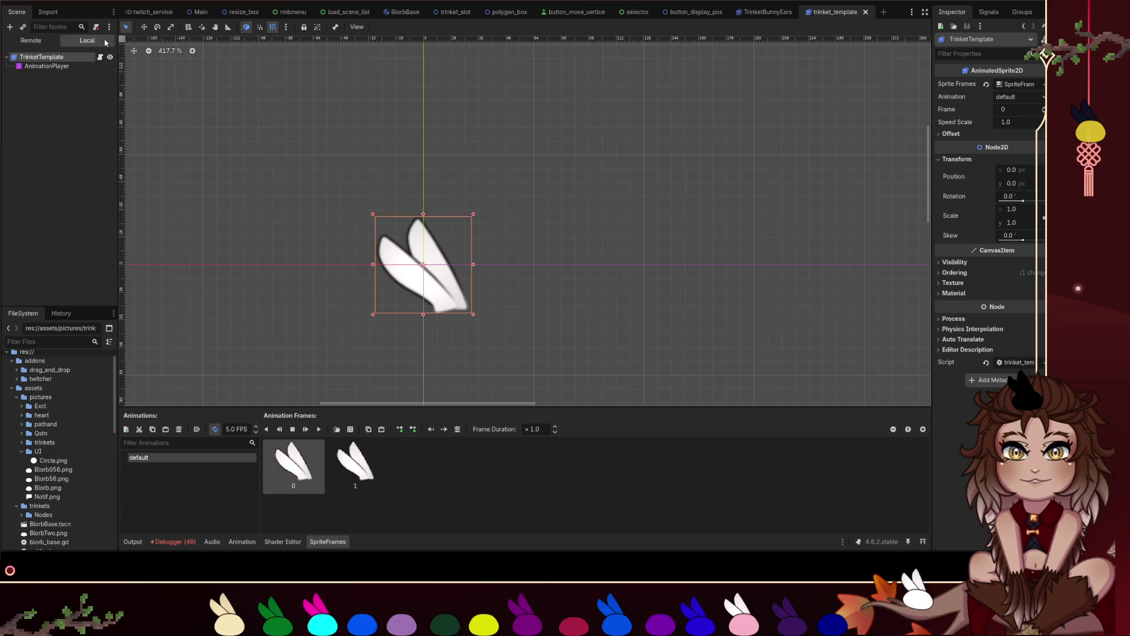
pyautogui.click(100, 57)
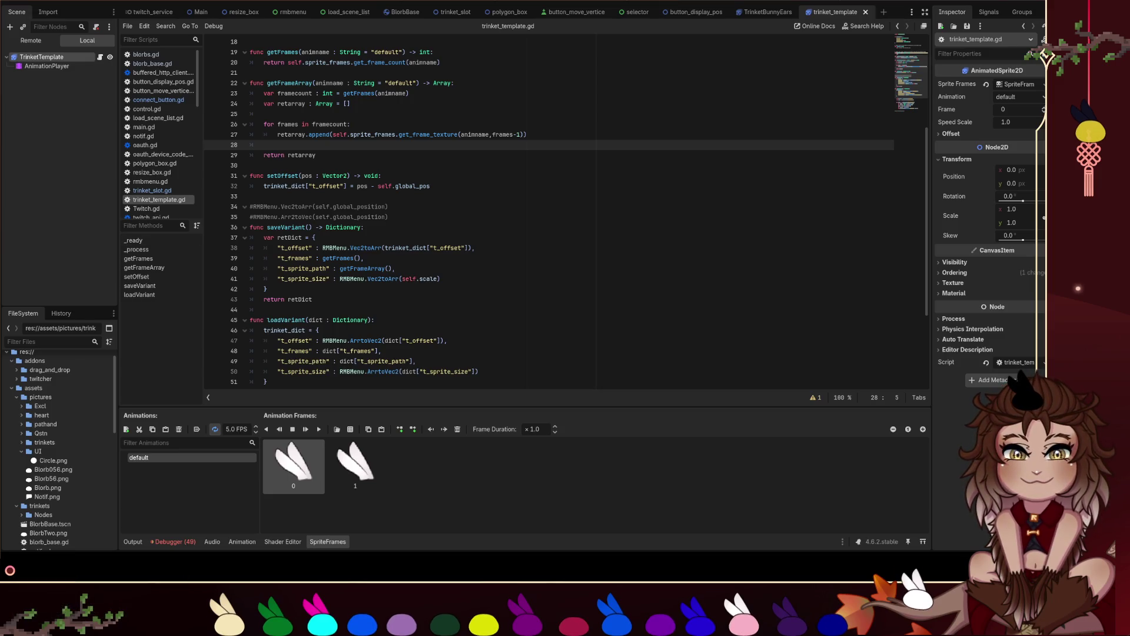
pyautogui.click(466, 1)
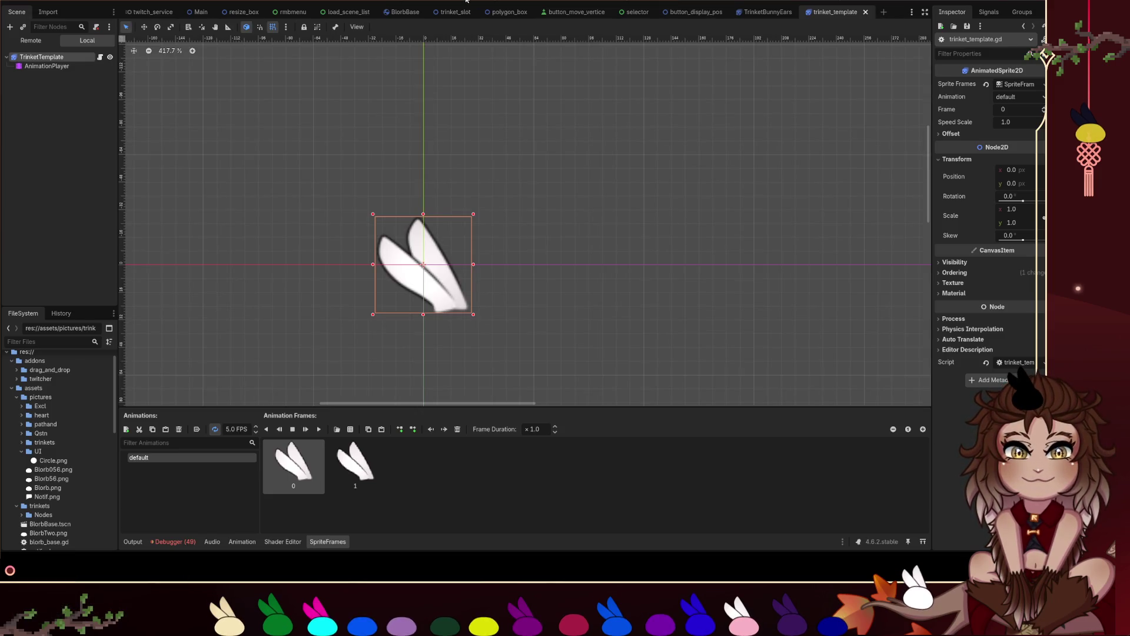